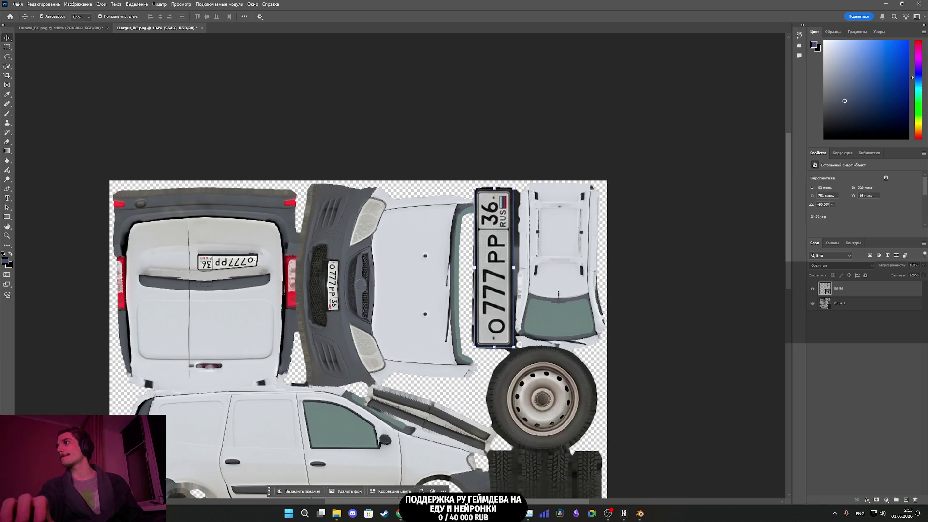
Step: Select the «Слой 1» layer in the Layers panel of the van texture document
click(431, 336)
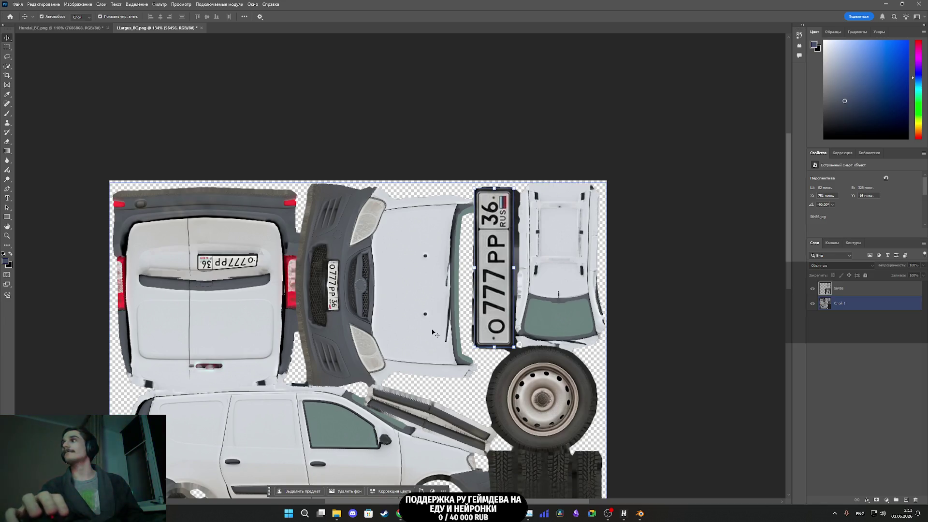
Step: Make layer 56456 active again in Photoshop, then move to Blender and view the van close up
key(alt+bracketright)
key(alt+Tab)
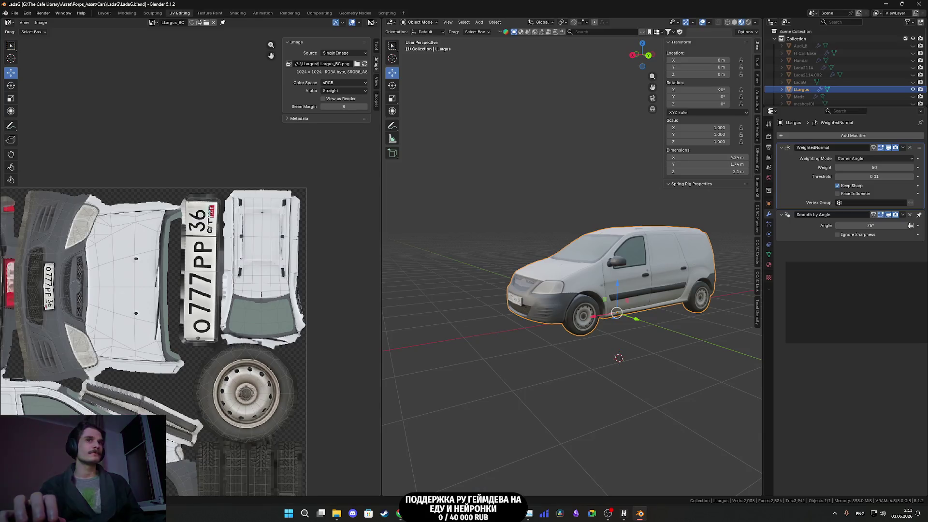
scroll(540, 304, up, 3)
drag(541, 304, 449, 197)
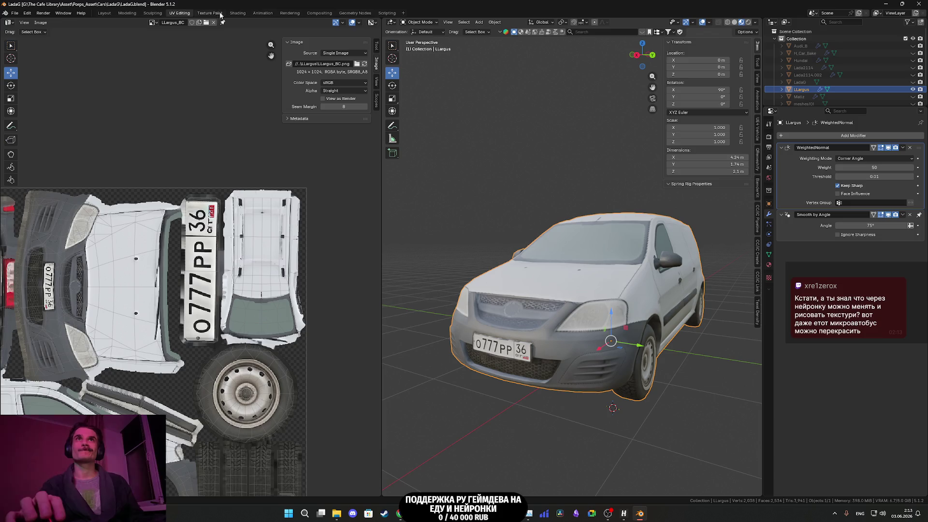
Step: Check the van's material in the Shading workspace, cancel a dropped-in image node, and return to Layout
click(239, 13)
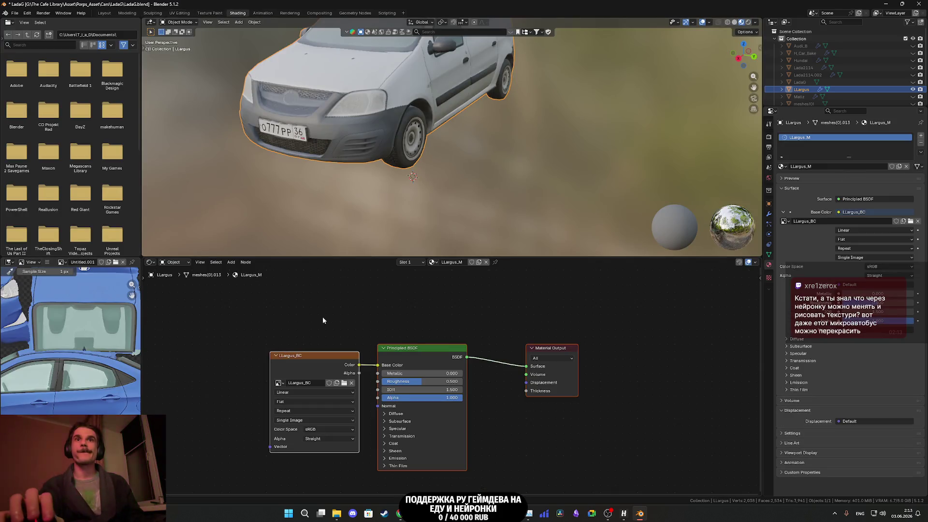
click(232, 366)
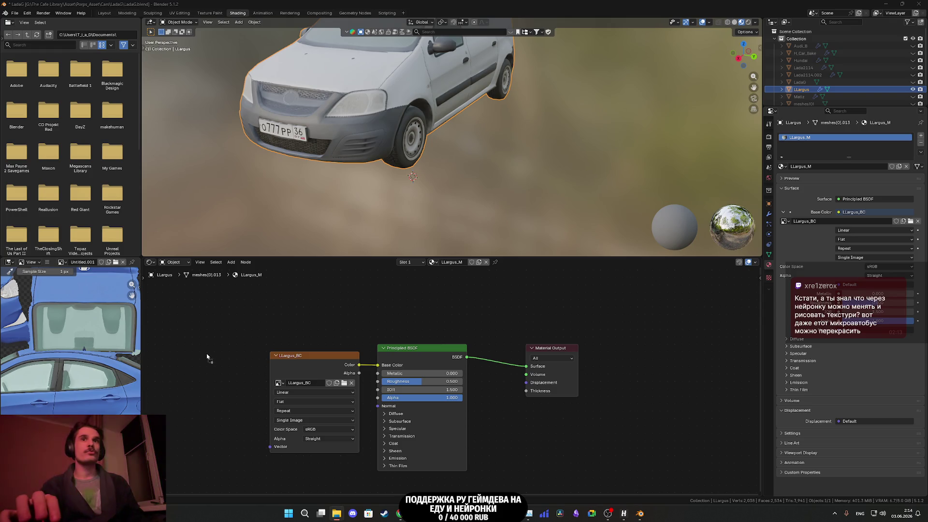
drag(207, 357, 209, 361)
key(Escape)
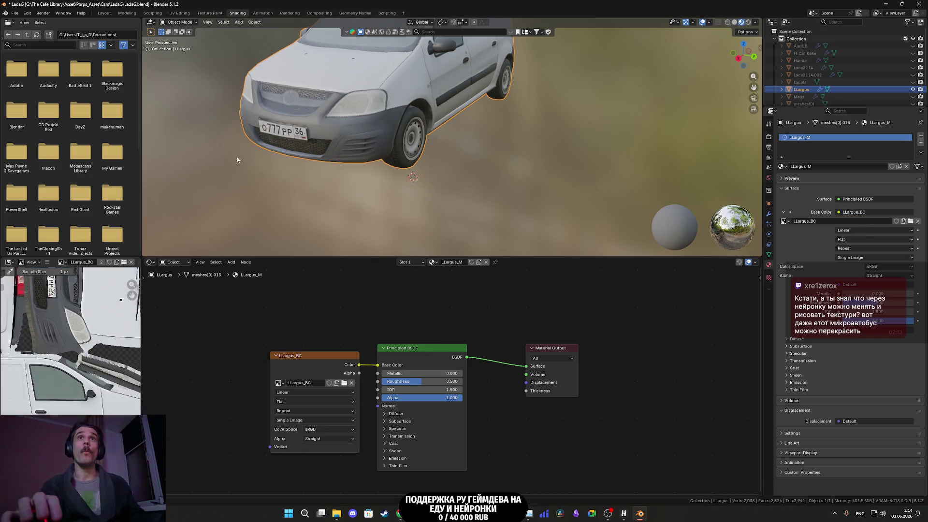
click(108, 14)
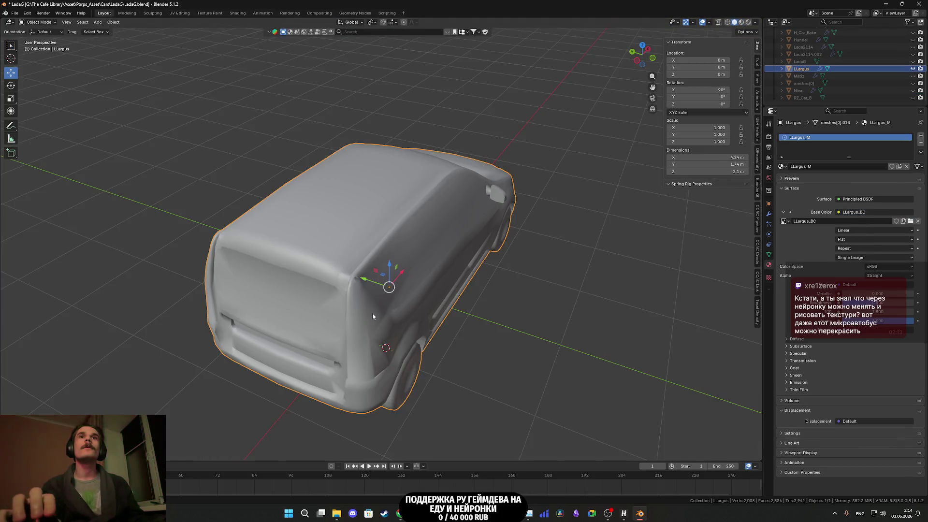
Step: Show the van in Material Preview and orbit round to its front
key(z)
click(485, 322)
mouse_move(485, 322)
mouse_down()
mouse_move(396, 308)
mouse_move(402, 297)
mouse_move(459, 318)
mouse_move(565, 318)
mouse_move(408, 310)
mouse_up()
scroll(396, 309, up, 6)
scroll(399, 300, down, 5)
scroll(563, 313, up, 3)
scroll(562, 313, down, 3)
scroll(462, 310, up, 2)
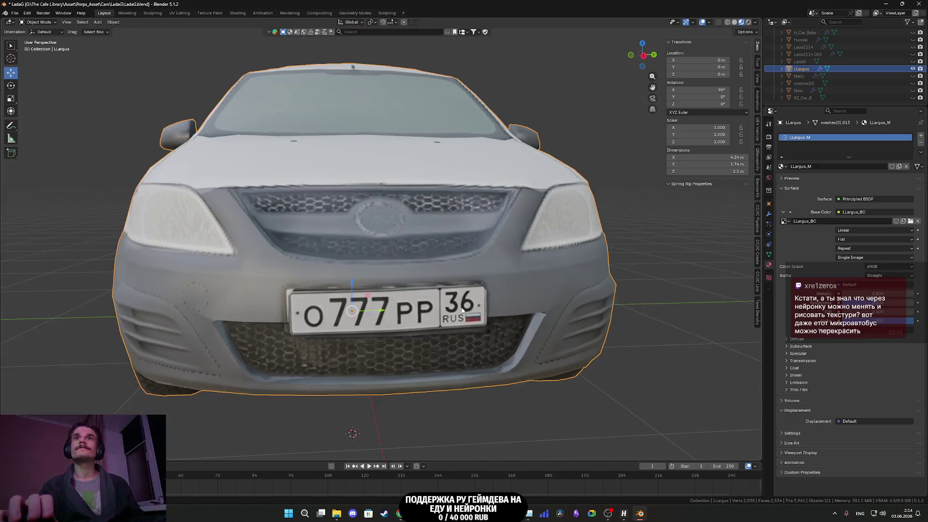
scroll(460, 307, down, 4)
Step: In Edit Mode, pick one plate face and select the whole linked front licence plate
key(Tab)
mouse_move(421, 293)
mouse_down()
mouse_move(522, 327)
mouse_move(465, 315)
mouse_up()
click(550, 332)
key(ctrl+l)
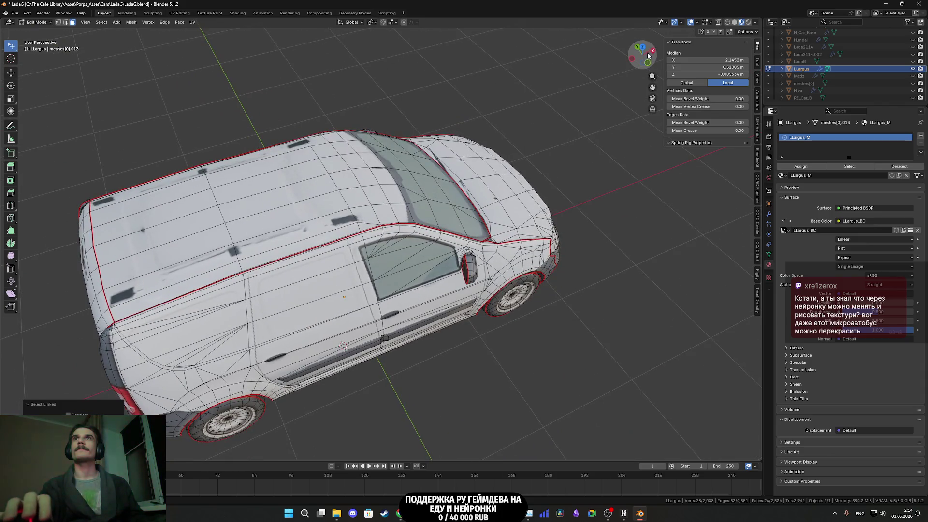
Step: Duplicate the front licence plate, slide the copy to the van's rear and rotate it backwards
click(641, 47)
key(g)
right_click(490, 256)
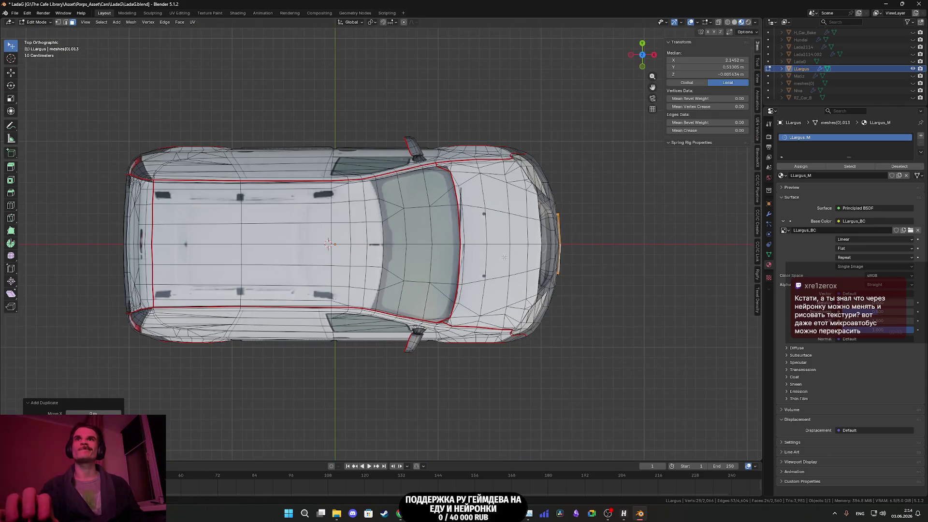
click(11, 73)
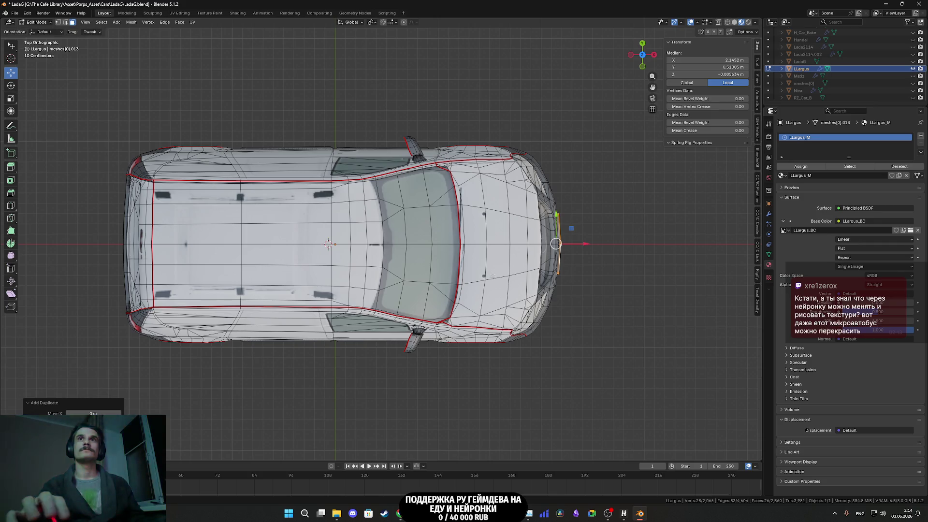
drag(584, 244, 165, 264)
key(r)
click(74, 238)
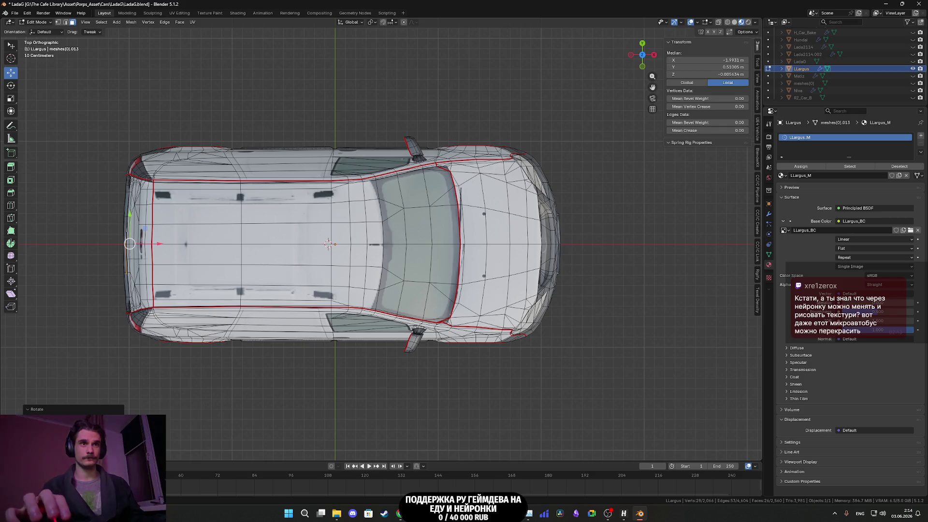
Step: From an orthographic rear view, fit the plate copy into the tailgate recess
drag(271, 290, 324, 330)
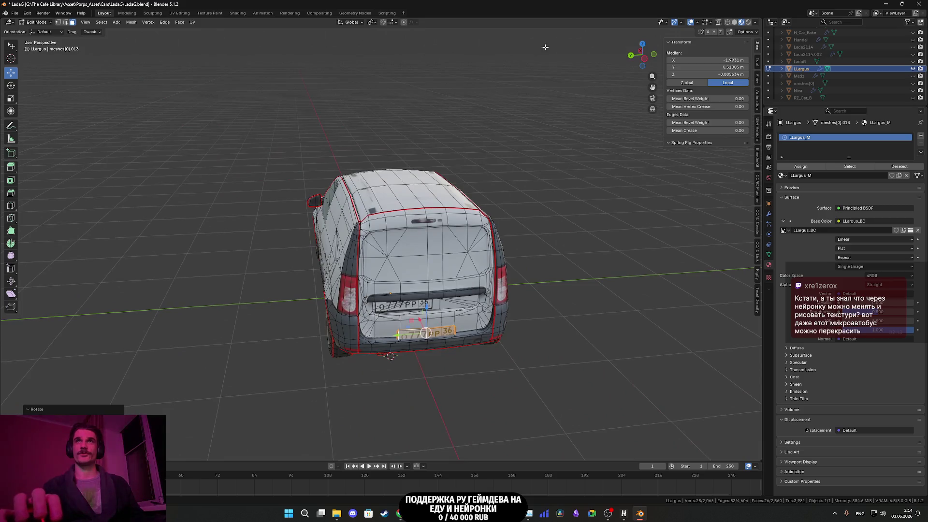
click(645, 58)
scroll(410, 297, up, 8)
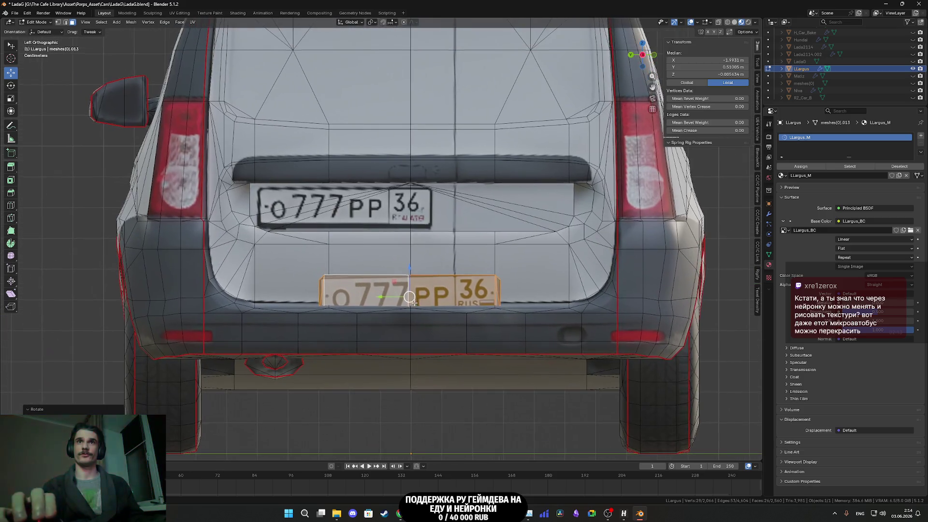
mouse_move(410, 298)
mouse_down()
mouse_move(325, 193)
mouse_move(311, 255)
mouse_move(377, 292)
mouse_move(346, 275)
mouse_move(350, 284)
mouse_up()
scroll(377, 292, up, 6)
mouse_move(242, 218)
mouse_down()
mouse_move(337, 223)
mouse_move(305, 274)
mouse_move(314, 287)
mouse_up()
drag(148, 249, 165, 249)
scroll(164, 249, down, 10)
Step: Check the rear plate in solid and material shading, deselect it and return to Object Mode
mouse_move(300, 278)
mouse_down()
mouse_move(438, 307)
mouse_move(556, 305)
mouse_move(483, 304)
mouse_up()
key(z)
click(487, 302)
key(z)
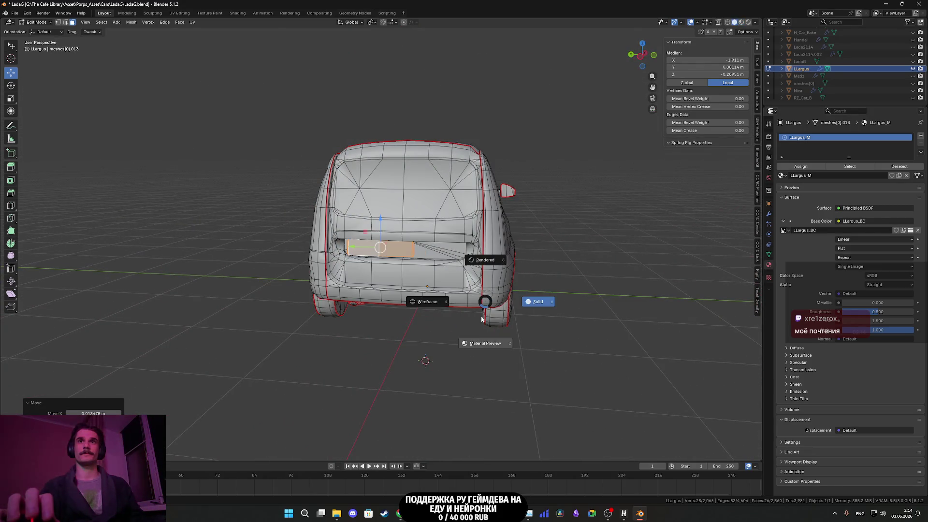
click(483, 342)
click(532, 356)
mouse_move(532, 355)
mouse_down()
mouse_move(569, 359)
mouse_move(503, 323)
mouse_move(560, 312)
mouse_move(555, 323)
mouse_move(393, 316)
mouse_up()
key(Tab)
scroll(519, 326, up, 4)
scroll(535, 321, down, 2)
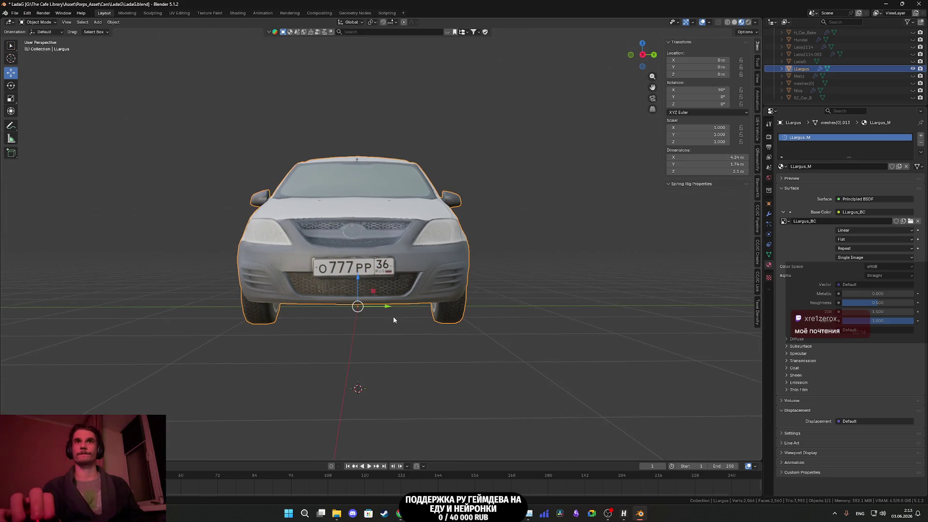
Step: Select the front and rear plates with L in Edit Mode and zoom onto their UVs over LLargus_BC
scroll(393, 316, up, 4)
scroll(405, 300, up, 4)
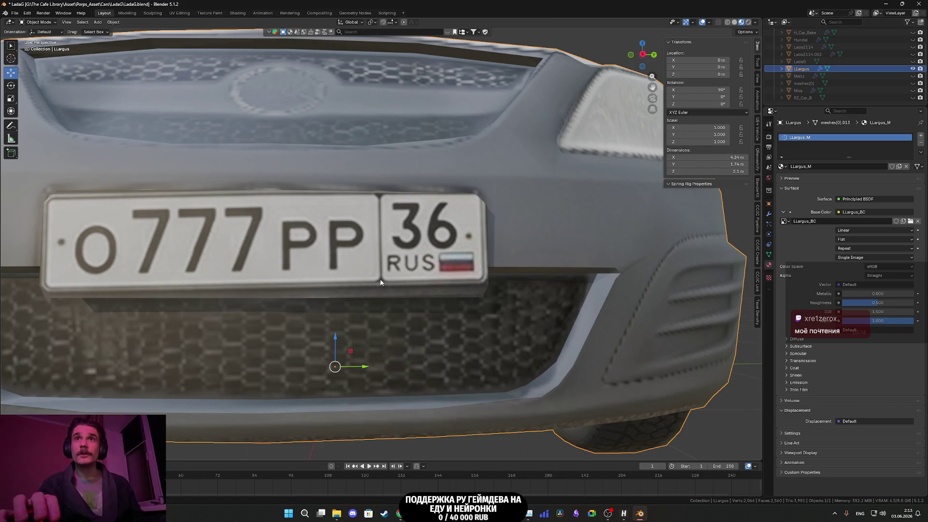
key(Tab)
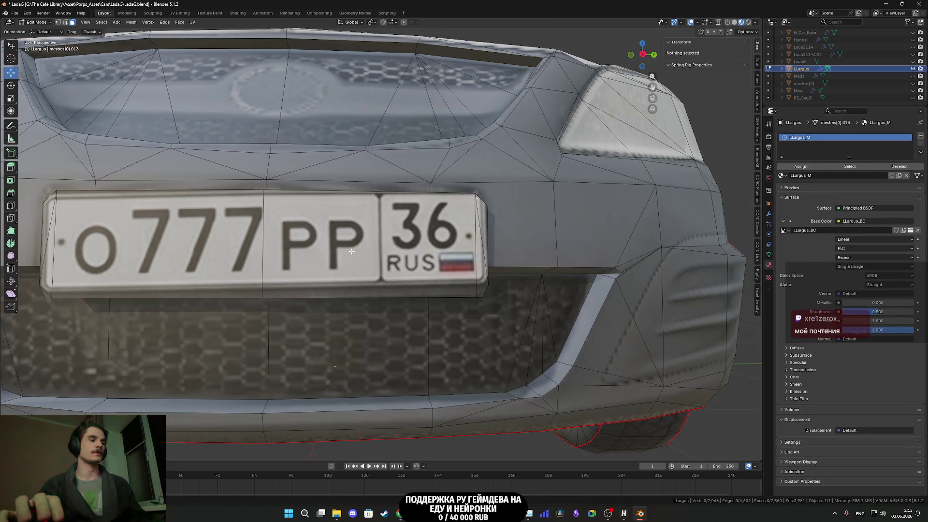
key(l)
scroll(352, 251, down, 8)
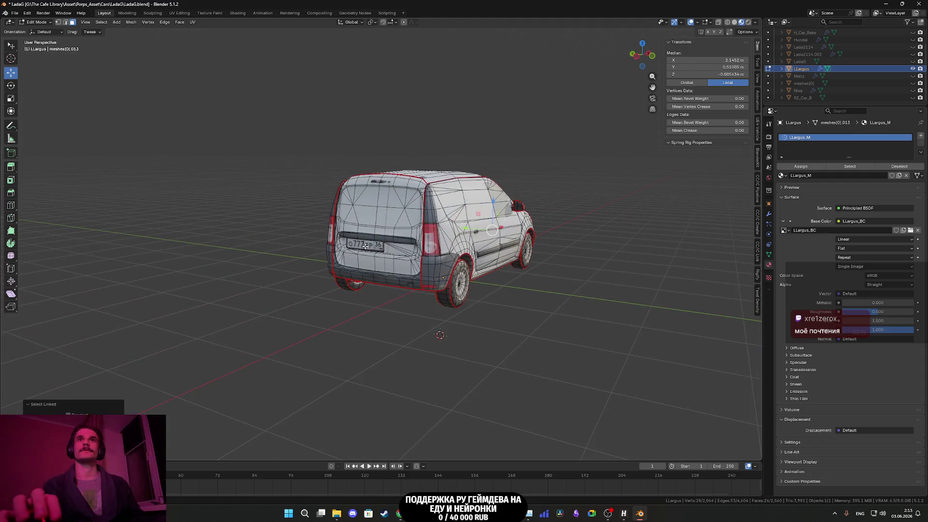
scroll(364, 246, up, 3)
key(l)
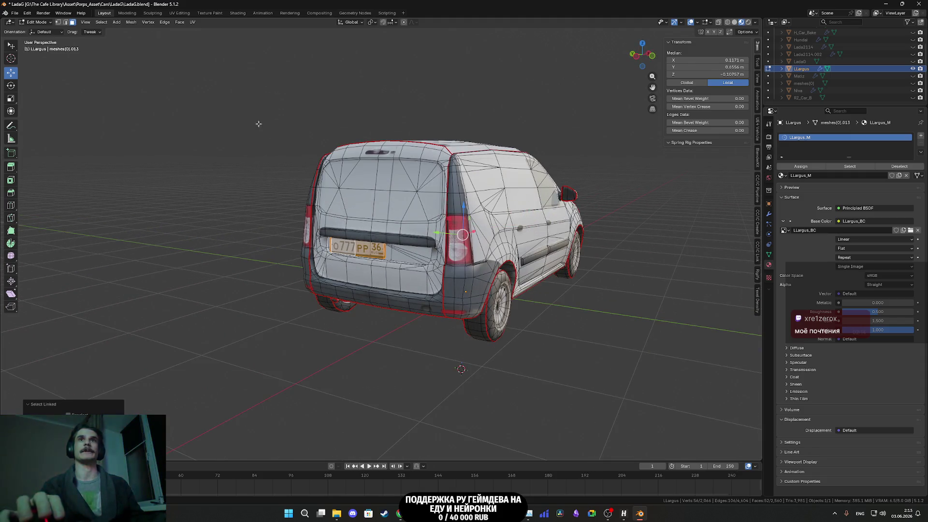
click(179, 13)
scroll(213, 310, up, 4)
scroll(213, 310, up, 3)
Step: Rotate the plate UV island, shift it left along X and narrow it horizontally onto the number image
key(g)
key(r)
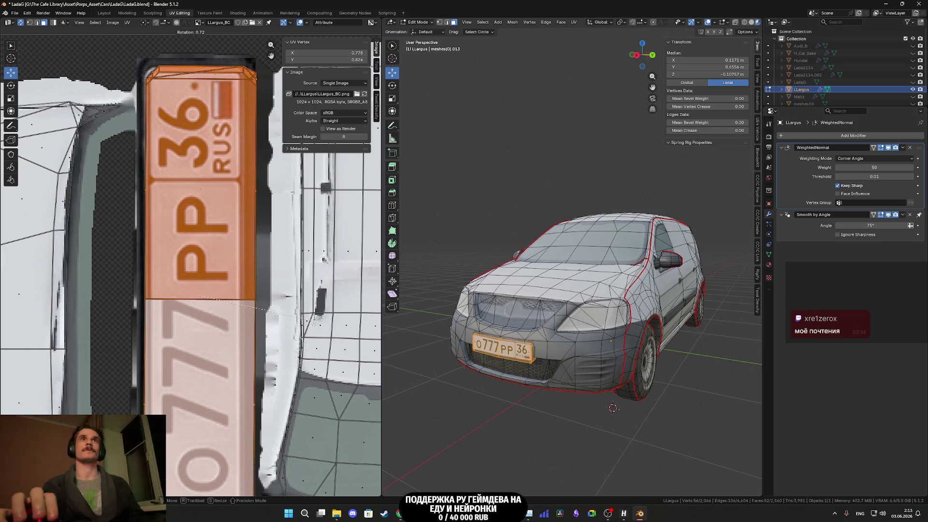
click(313, 320)
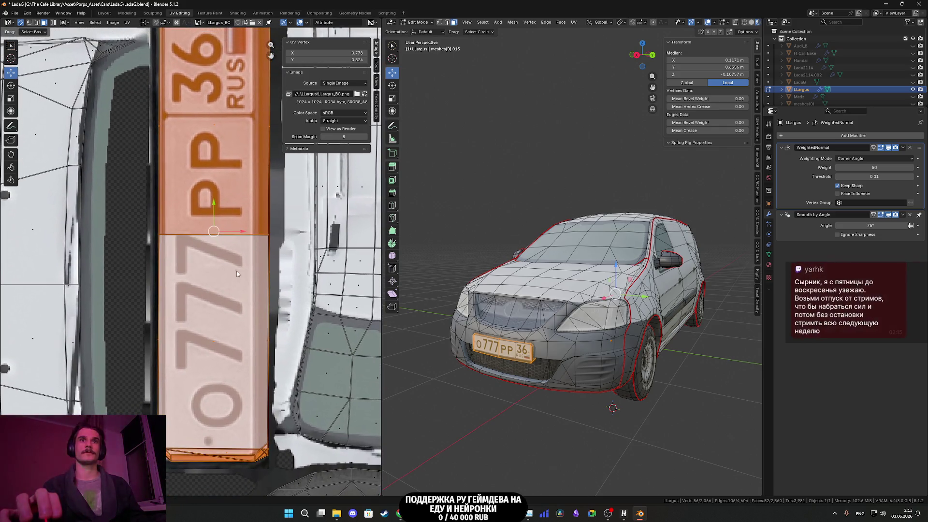
key(g)
key(x)
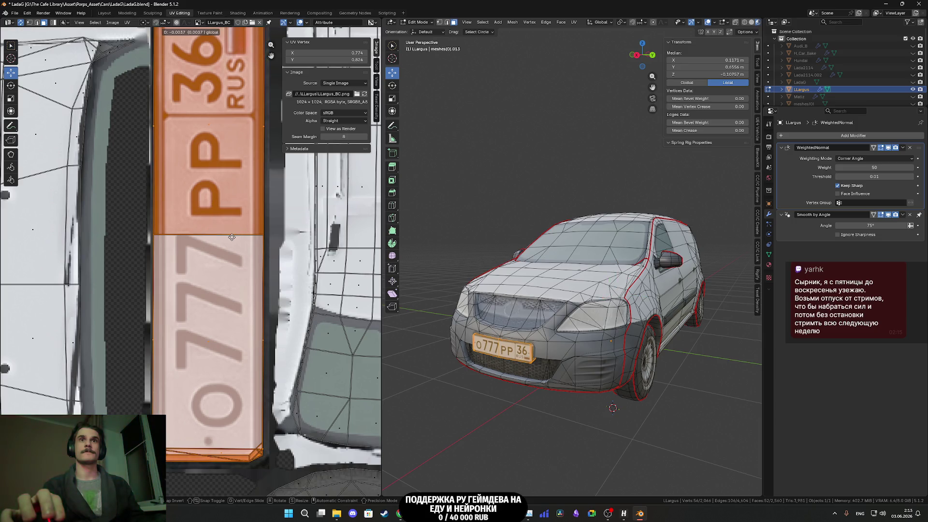
click(231, 237)
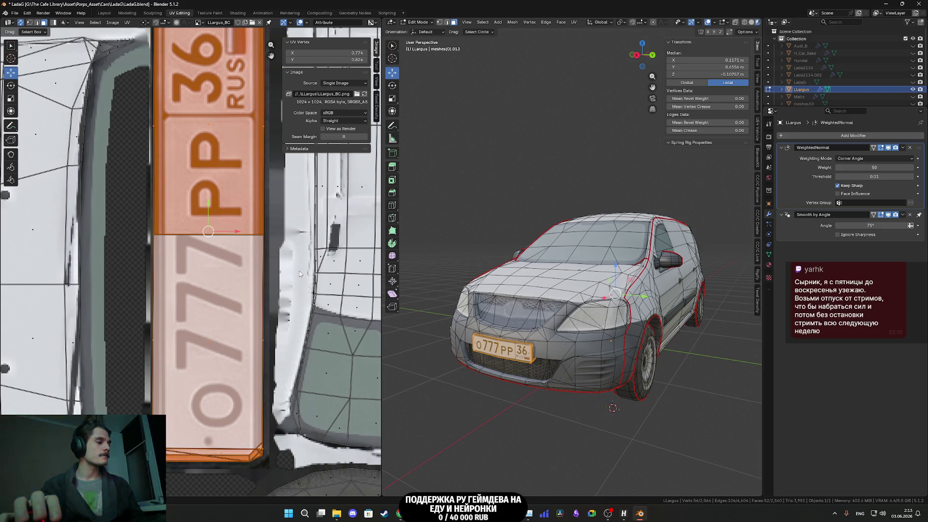
key(s)
key(x)
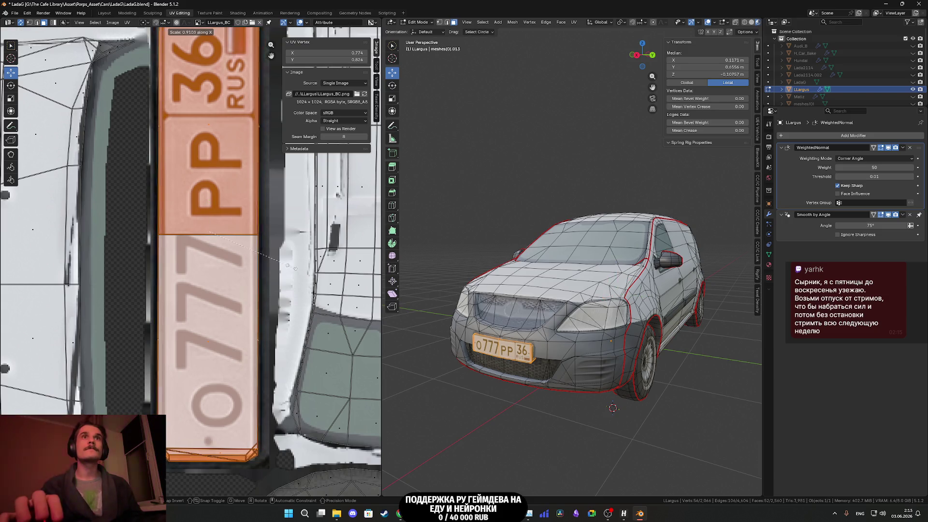
click(292, 267)
Step: Frame the plate, return to Object Mode and view the van's rear plate
scroll(550, 396, up, 3)
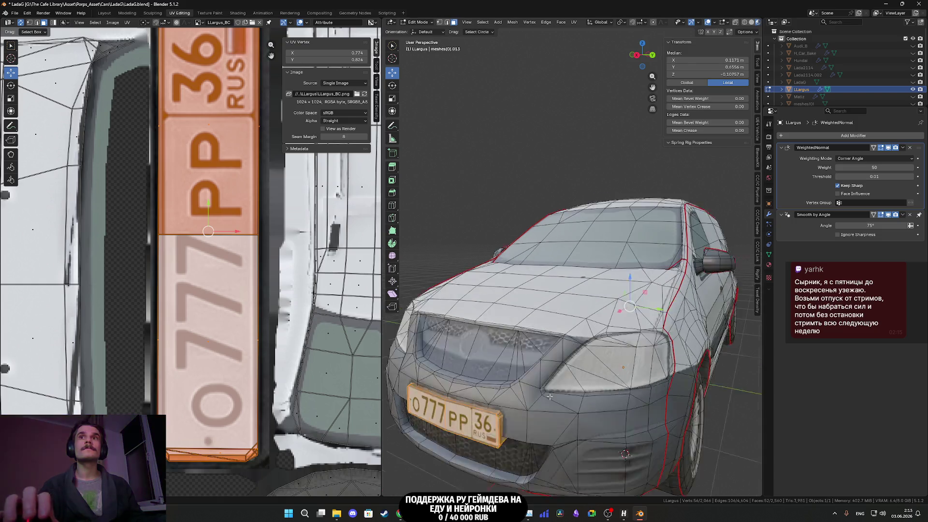
key(KP_Decimal)
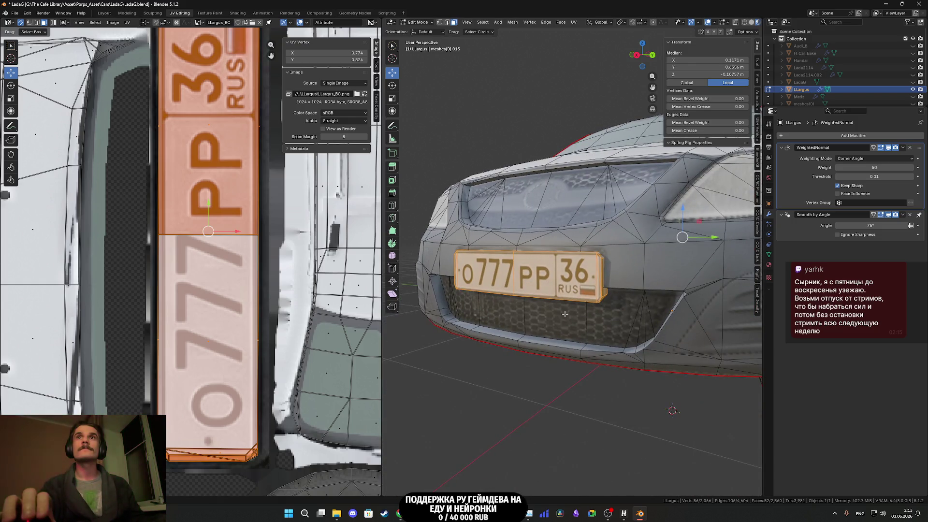
scroll(234, 287, up, 2)
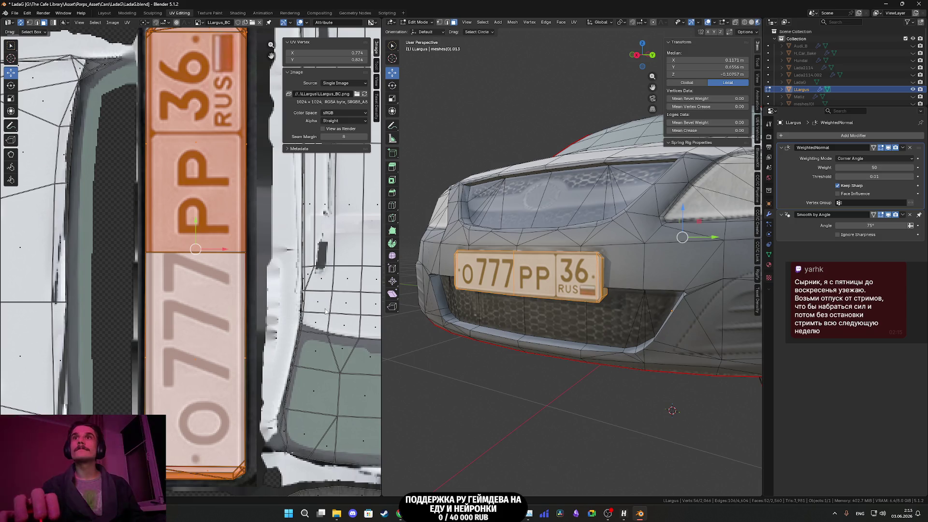
key(Tab)
key(KP_Decimal)
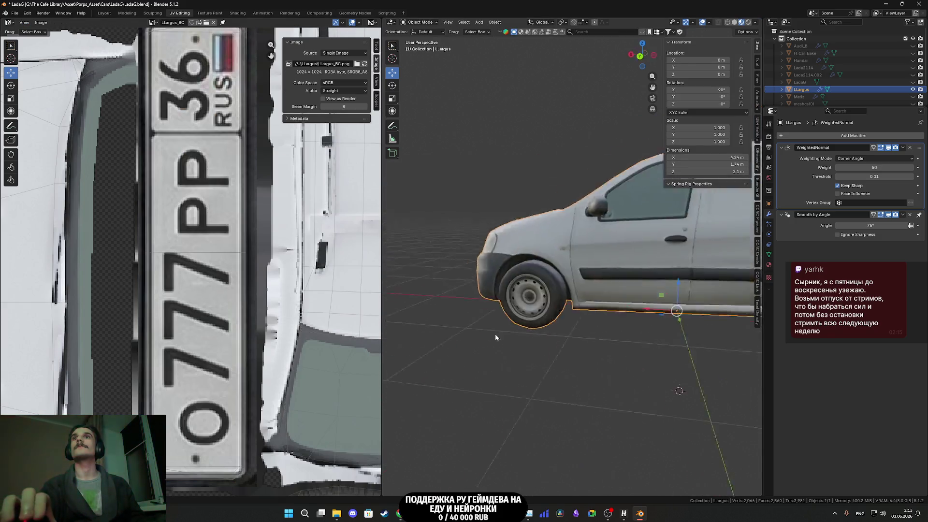
key(ctrl+KP_1)
scroll(433, 334, down, 6)
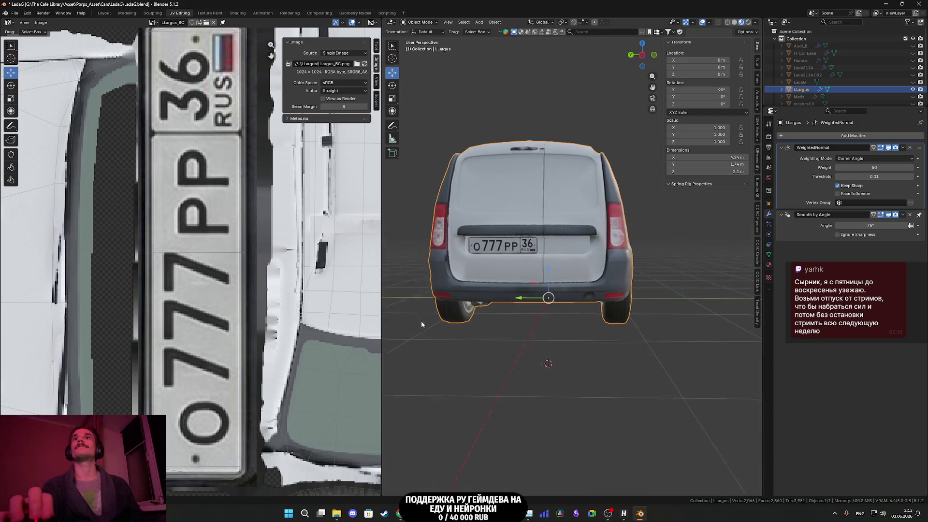
scroll(469, 329, up, 8)
Step: In the Layout workspace, view the van from the front, select it and save the blend file
click(104, 13)
scroll(384, 292, down, 5)
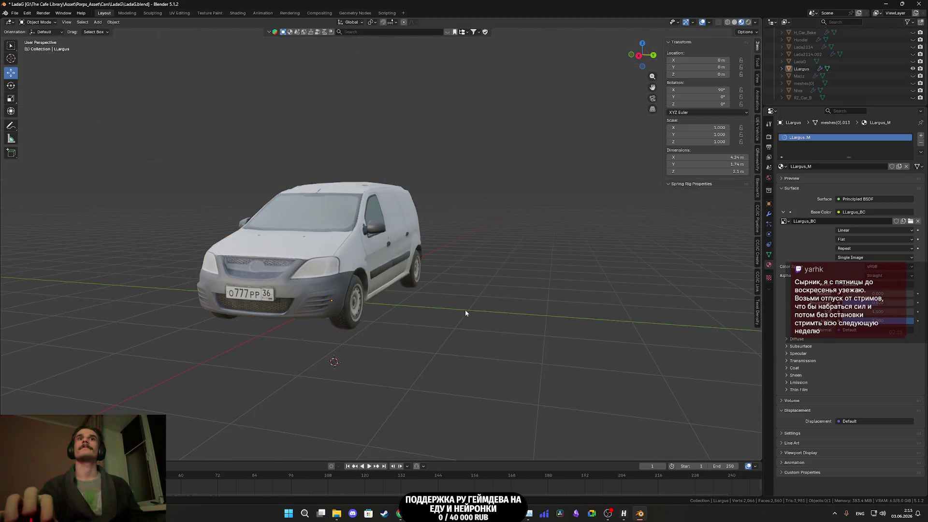
key(KP_1)
click(397, 285)
key(ctrl+s)
drag(398, 285, 419, 300)
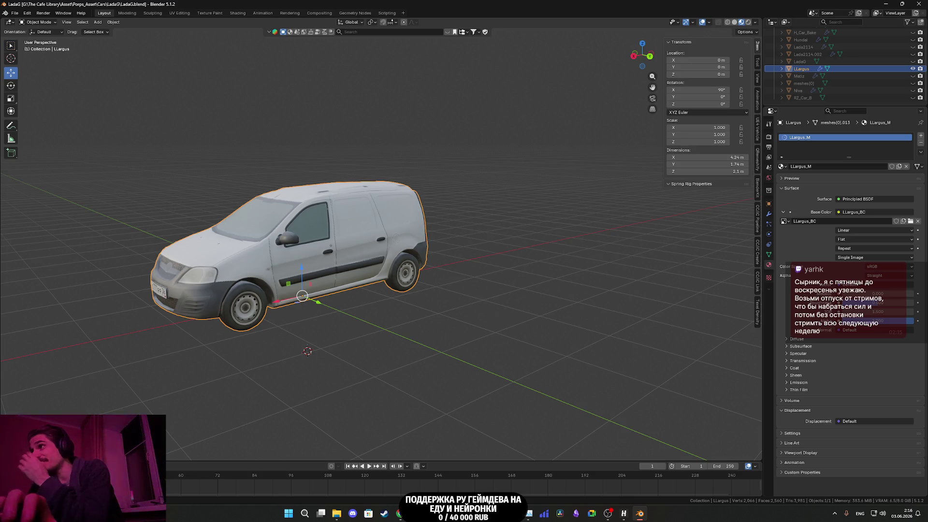
Step: Unhide all the other cars around the Largus with Alt+H
mouse_move(907, 514)
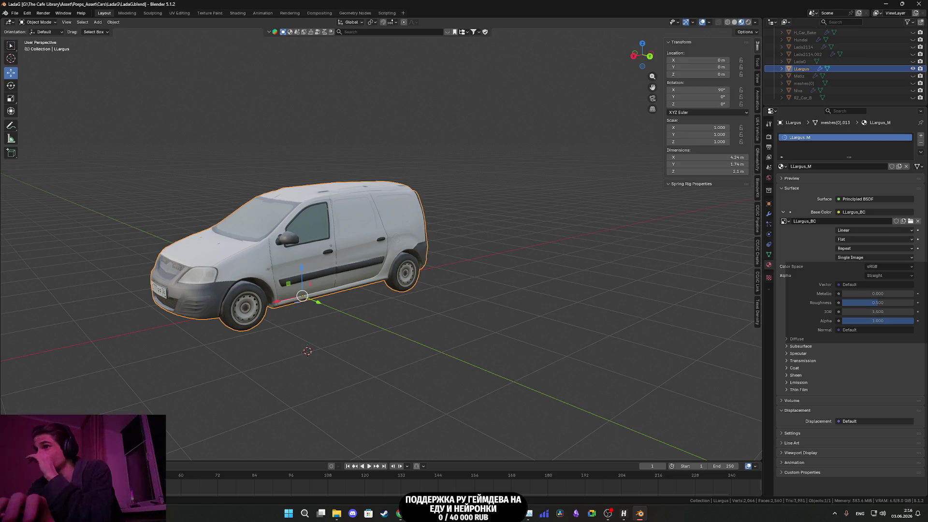
scroll(382, 282, down, 5)
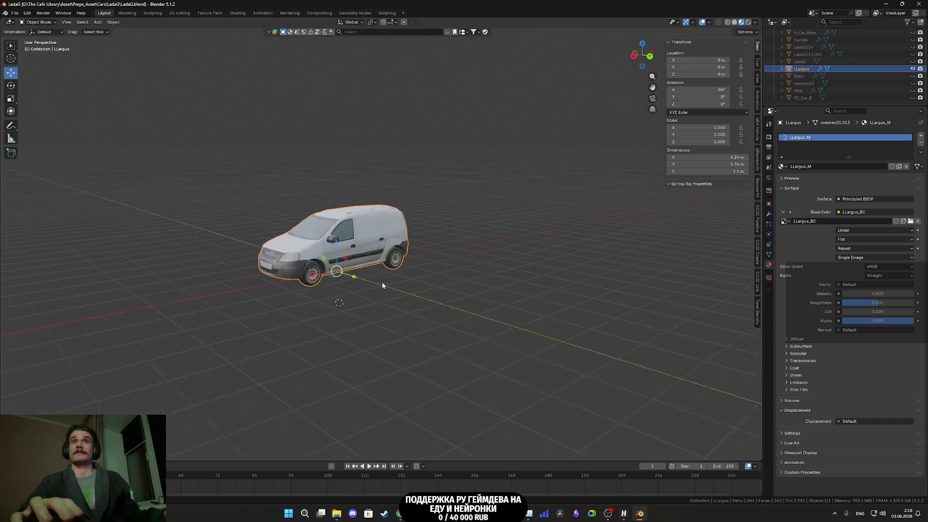
key(alt+h)
scroll(408, 293, up, 6)
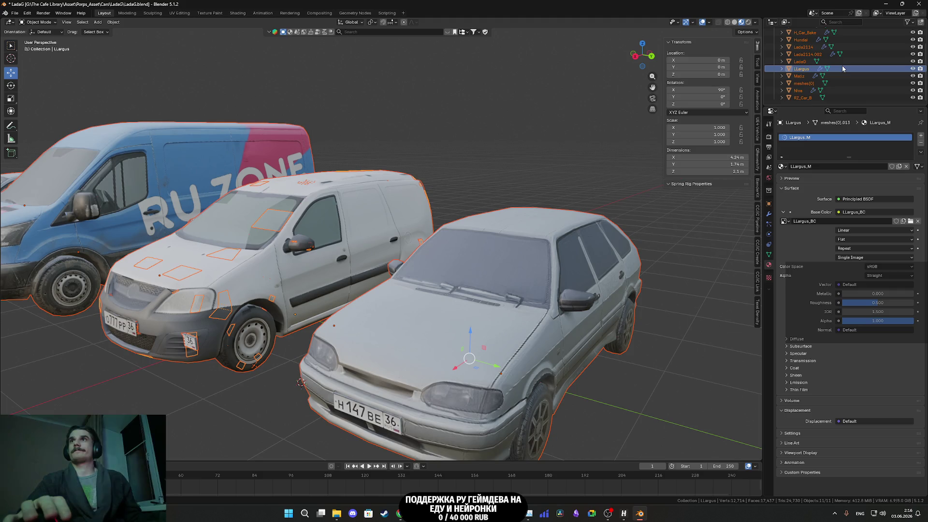
Step: Select the Largus and begin an X-axis move, then cancel it, leaving the van in place
scroll(822, 73, up, 2)
click(263, 230)
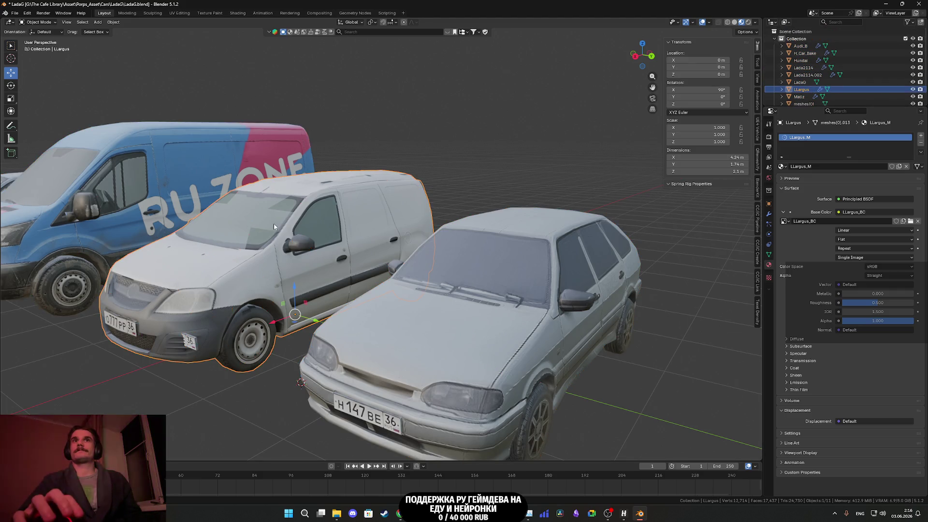
key(g)
key(x)
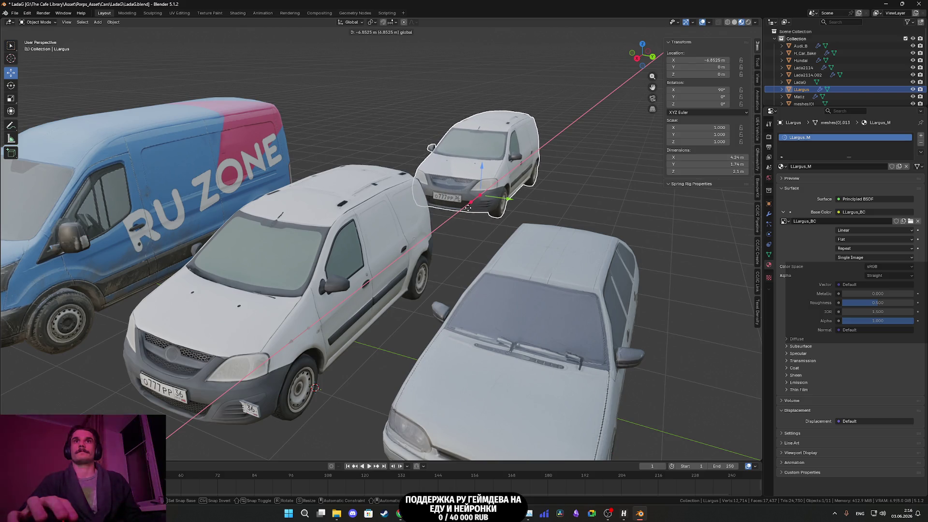
key(Escape)
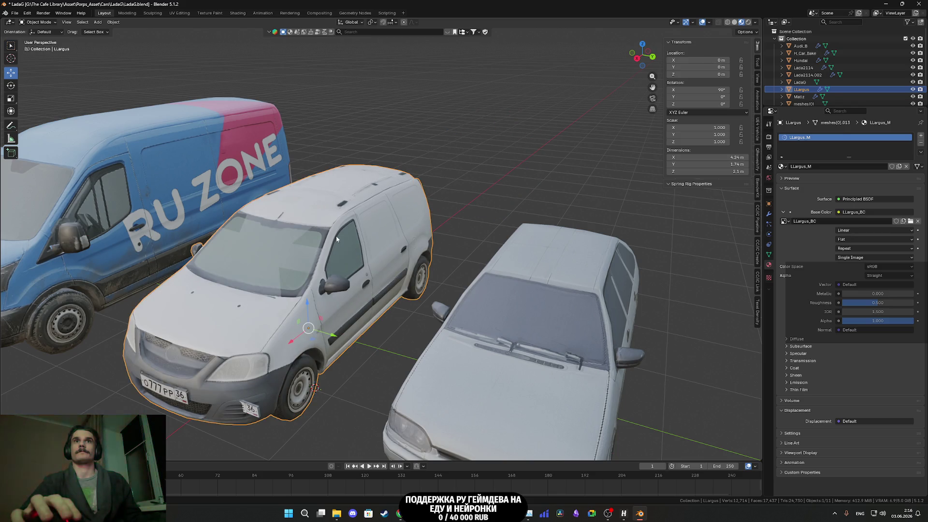
Step: Delete the overlapping meshes[0] object after checking its visibility, then the stray Lada2114.002 plate
click(336, 236)
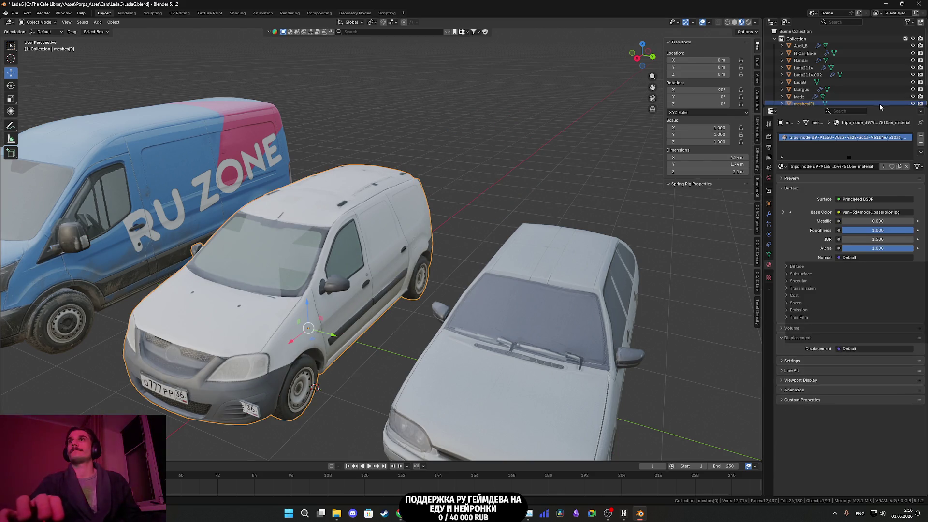
click(914, 103)
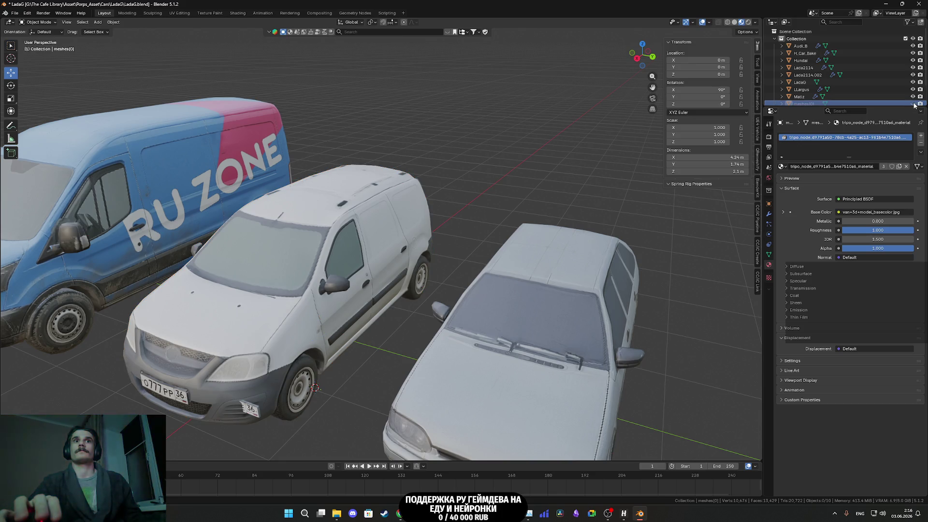
click(913, 103)
key(KP_Decimal)
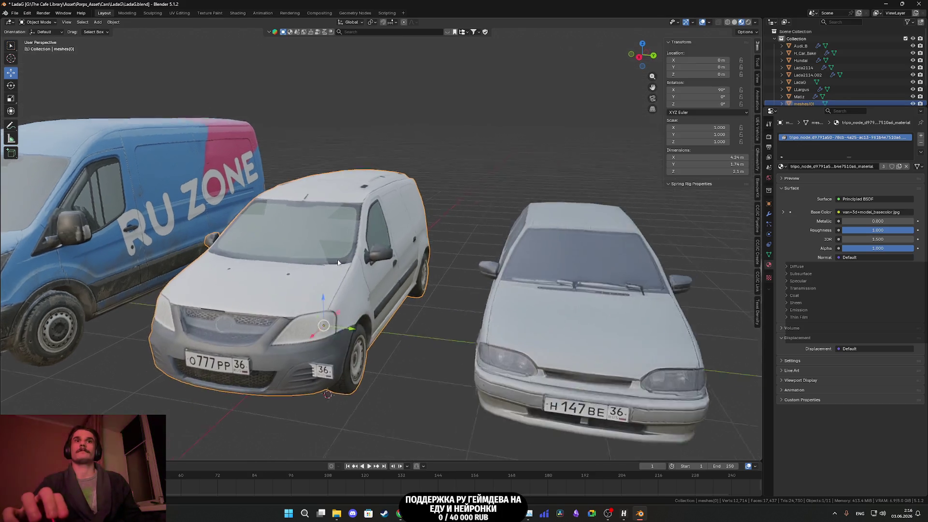
scroll(916, 85, down, 2)
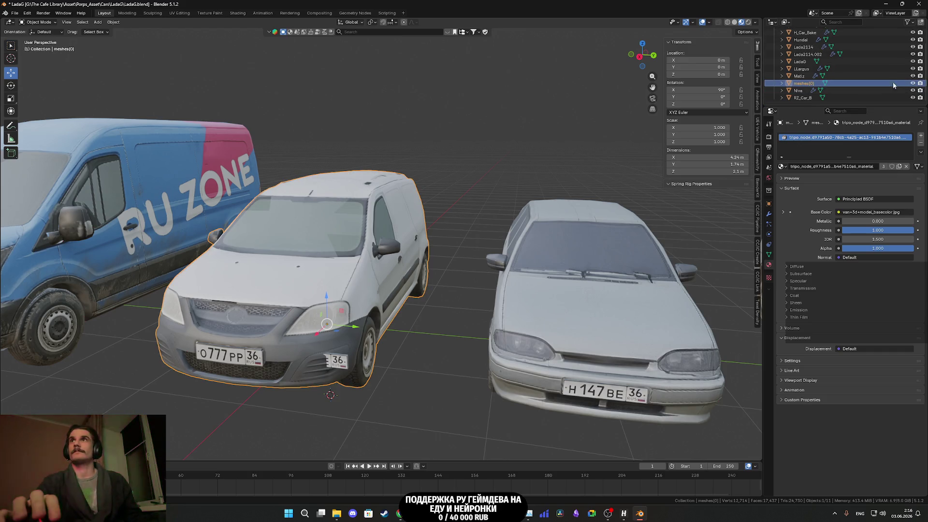
key(Delete)
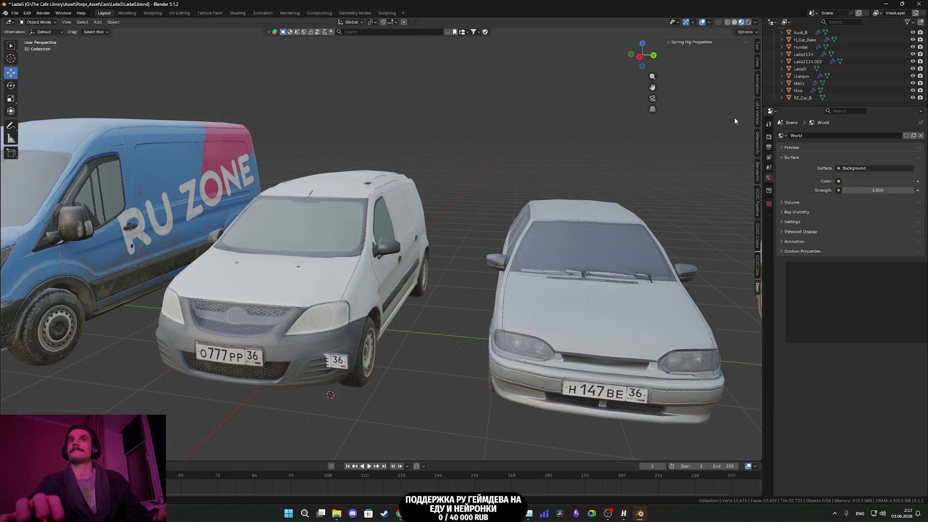
click(341, 361)
key(Delete)
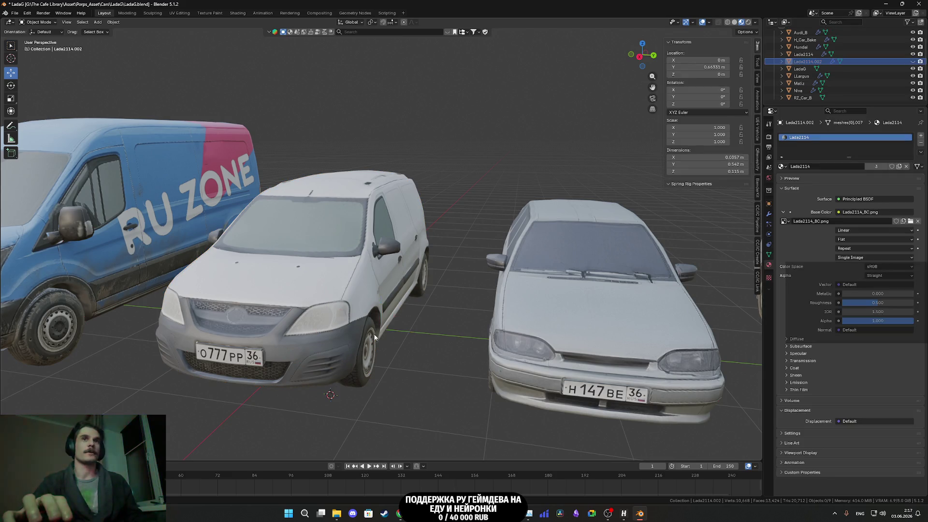
scroll(363, 333, down, 5)
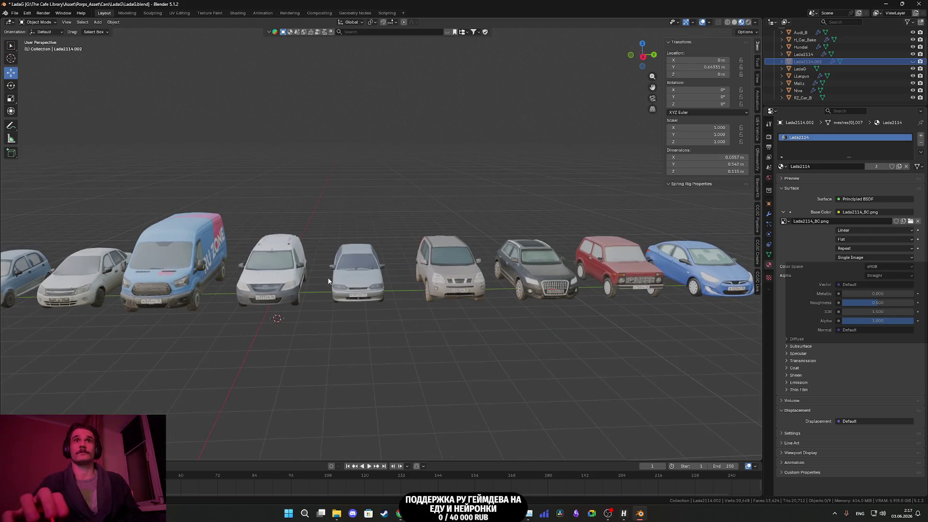
Step: Undo an accidental nudge of the Largus and orbit to review the Audi and Niva
click(296, 296)
mouse_move(296, 296)
mouse_down()
mouse_move(299, 303)
mouse_move(470, 303)
mouse_move(411, 310)
mouse_up()
key(ctrl+z)
scroll(388, 312, up, 5)
scroll(314, 309, down, 2)
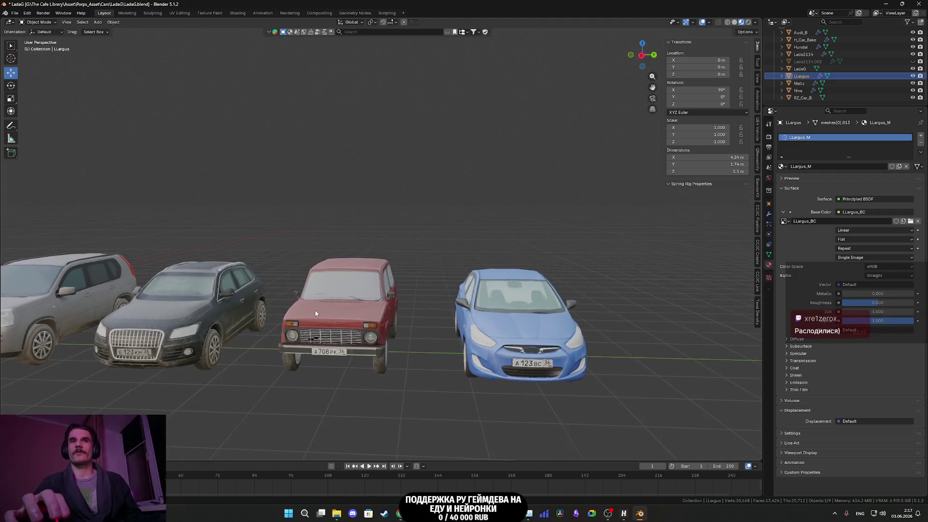
scroll(314, 307, up, 3)
mouse_move(314, 308)
mouse_down()
mouse_move(690, 296)
mouse_move(102, 294)
mouse_move(457, 304)
mouse_move(301, 303)
mouse_move(182, 318)
mouse_move(211, 330)
mouse_move(344, 260)
mouse_up()
scroll(456, 305, up, 2)
scroll(235, 312, up, 4)
scroll(380, 266, down, 4)
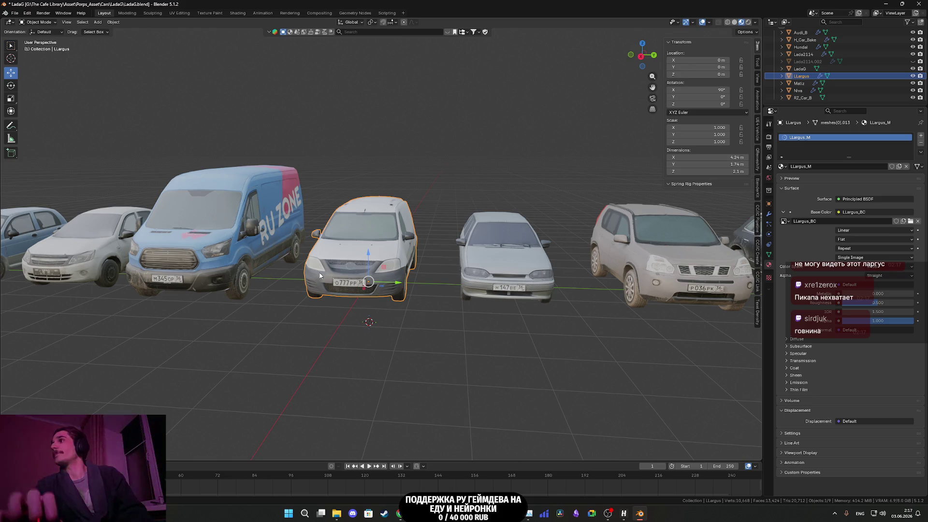
Step: Save the blend file and view the Largus from a lower side angle
key(ctrl+s)
scroll(406, 278, up, 5)
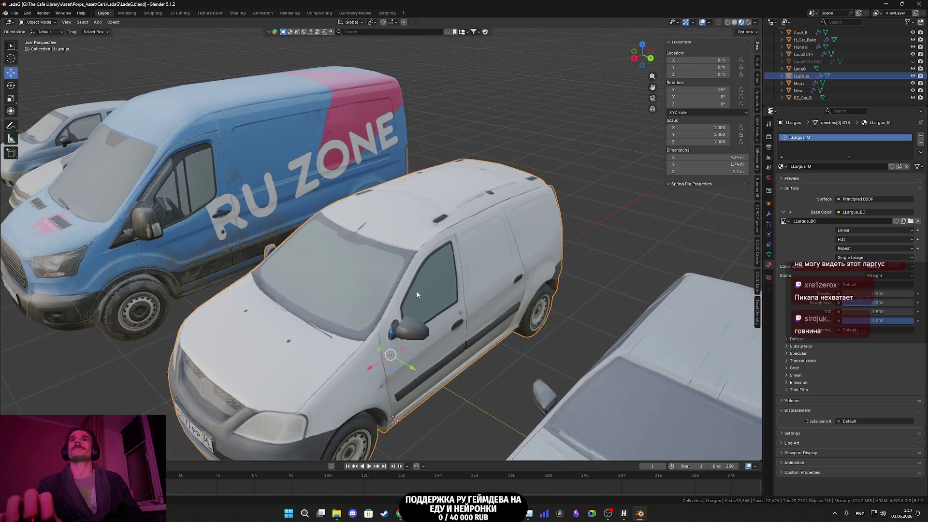
drag(417, 294, 405, 280)
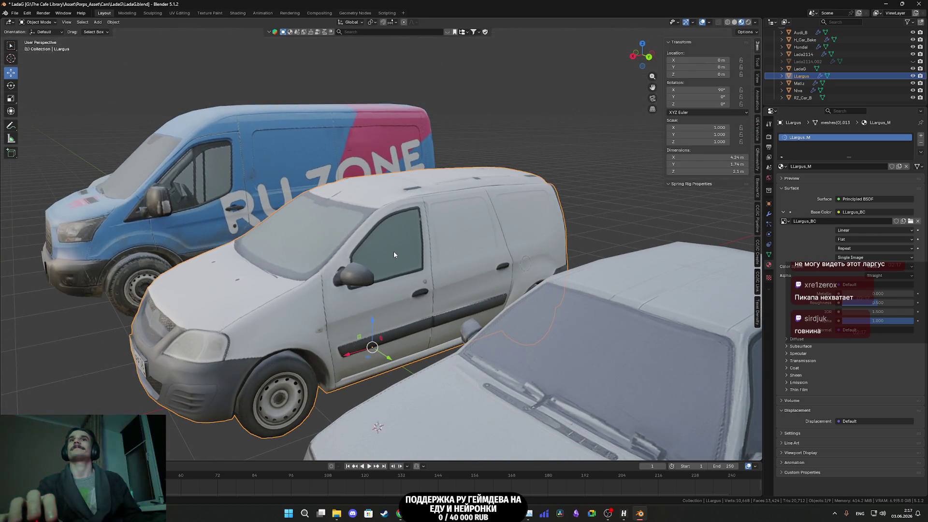
click(17, 12)
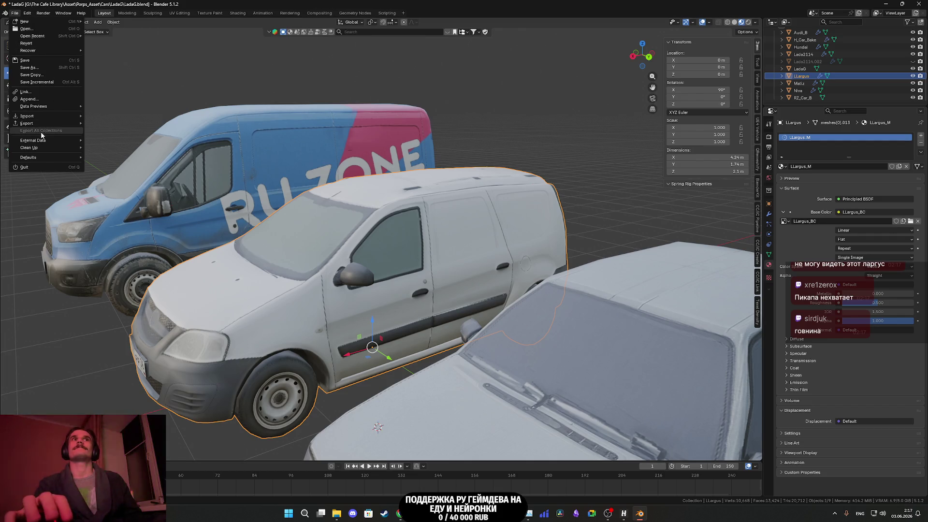
Step: Export the Largus as LLargus FBX into the Cars\LLargus folder, then switch to Unreal Engine
mouse_move(29, 123)
click(106, 181)
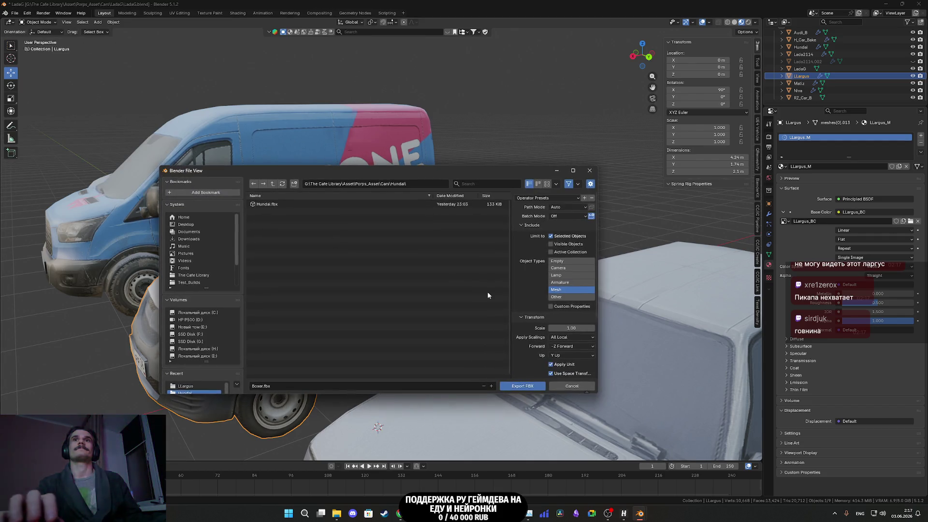
click(273, 184)
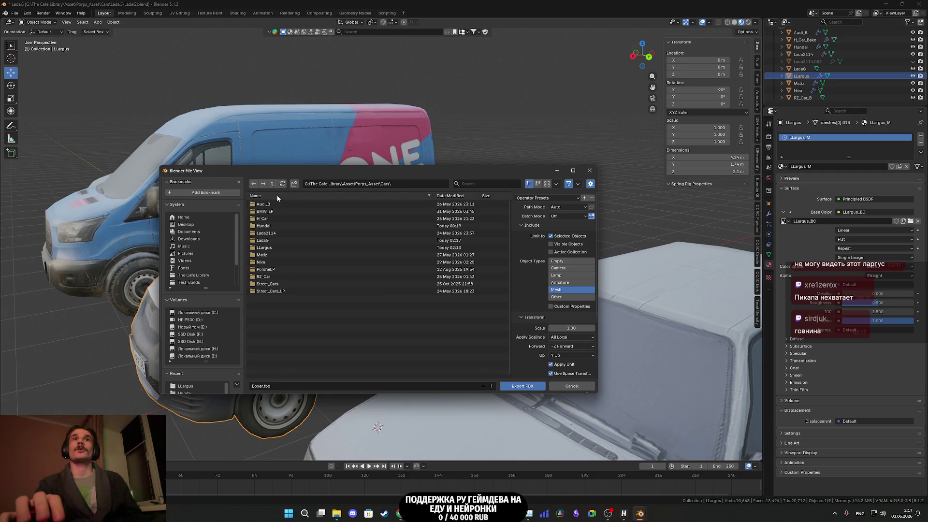
click(281, 249)
text(LLargus)
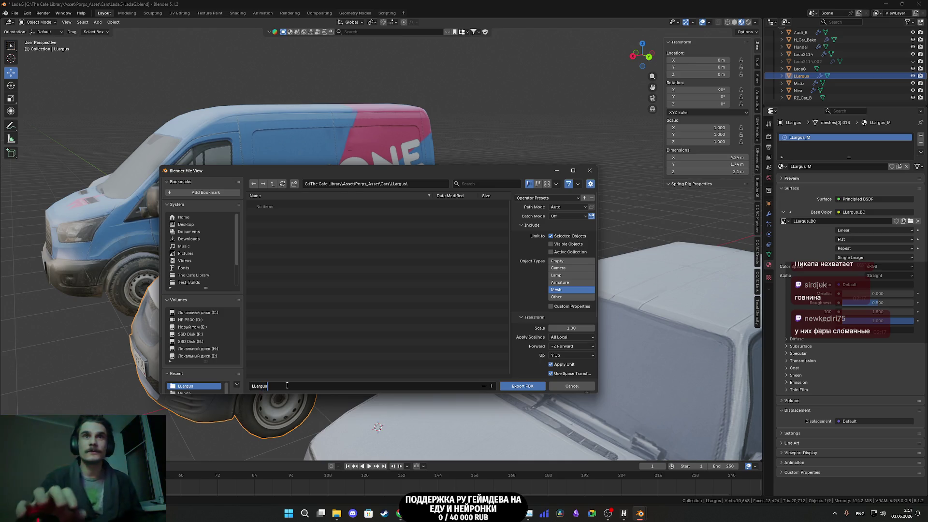
click(531, 386)
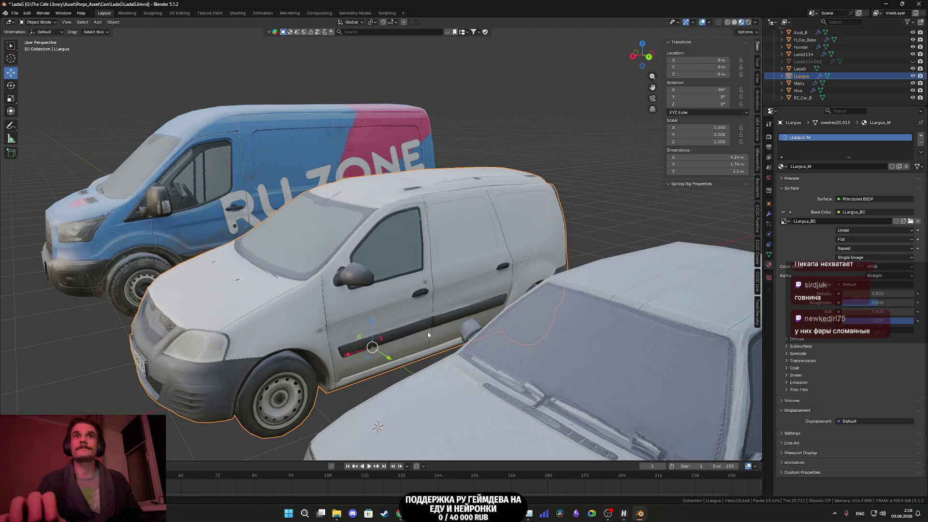
scroll(429, 335, down, 5)
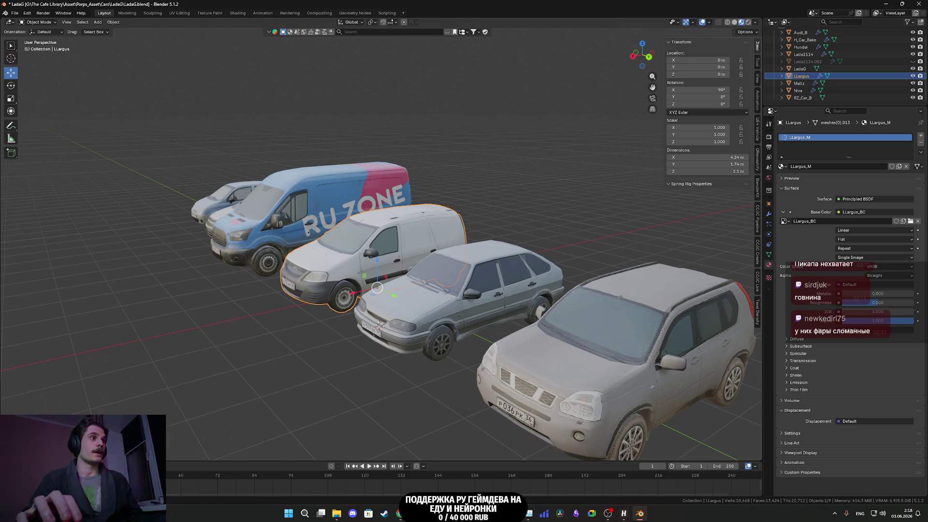
key(alt+Tab)
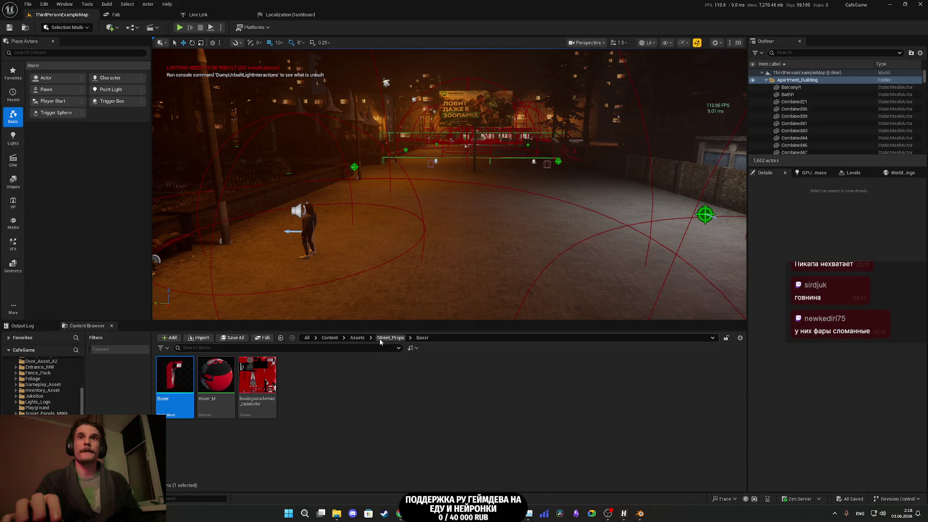
Step: Create a new folder named LLargus inside Cars > Street_Cars2
click(357, 337)
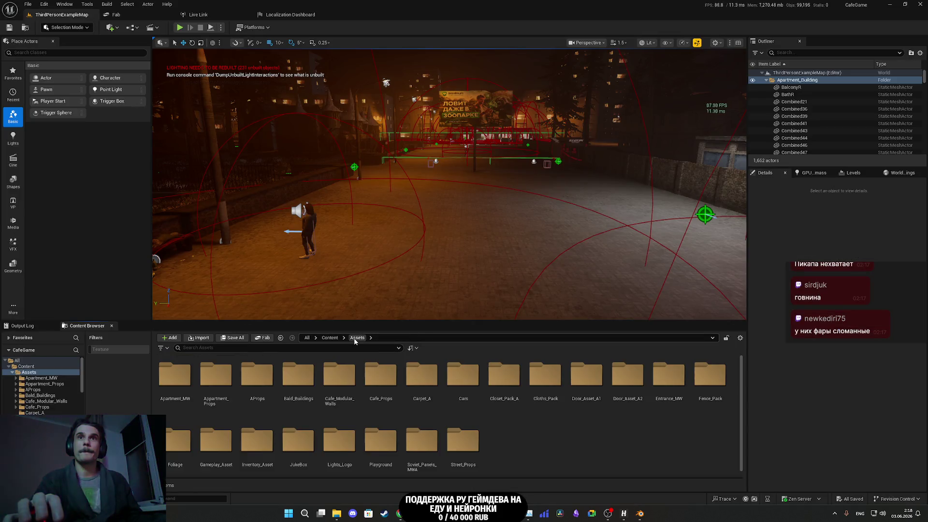
double_click(459, 389)
double_click(339, 376)
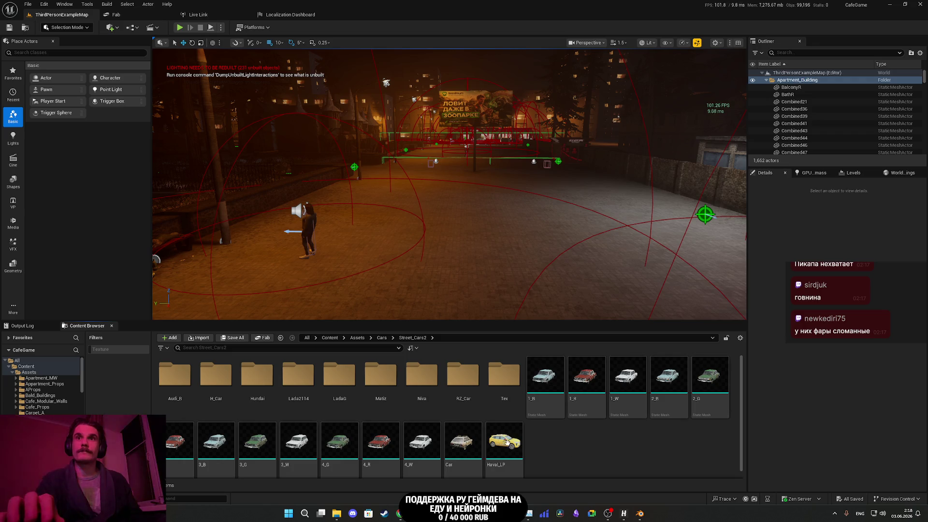
right_click(582, 443)
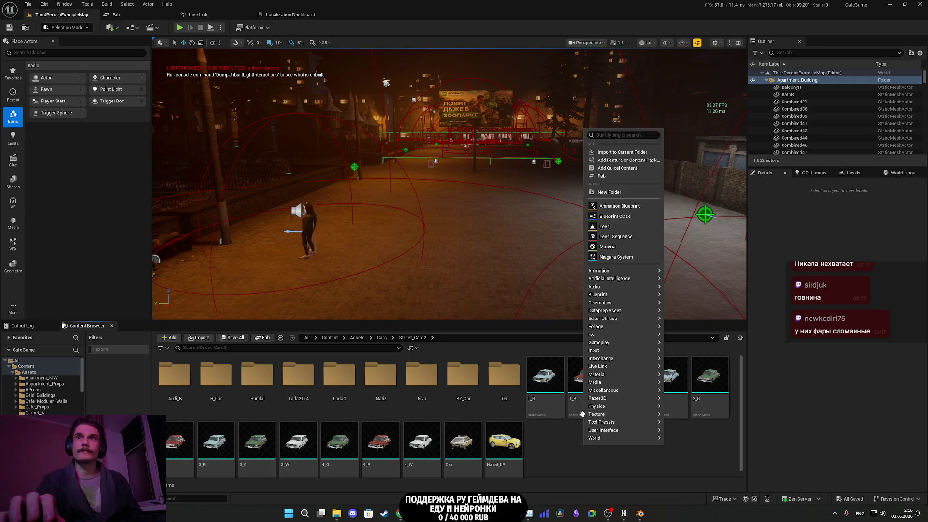
click(605, 193)
text(LLargu)
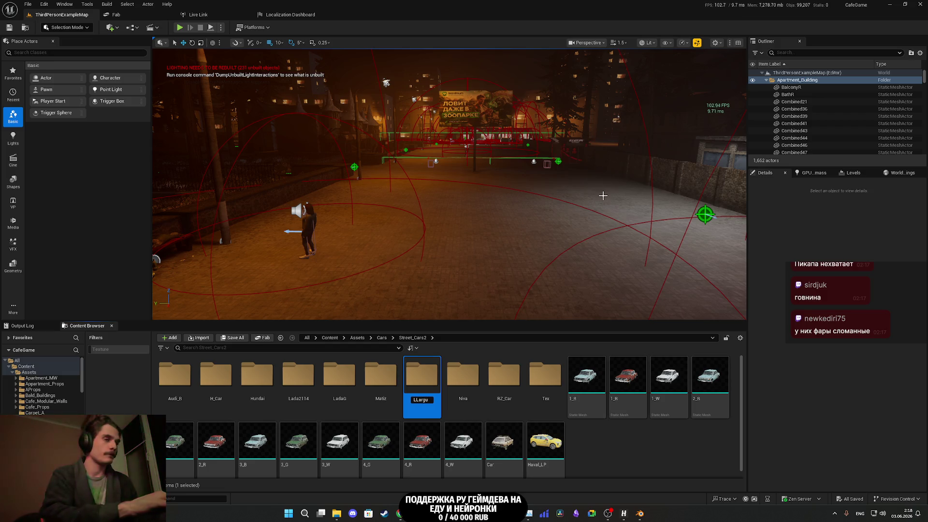
text(s)
key(Return)
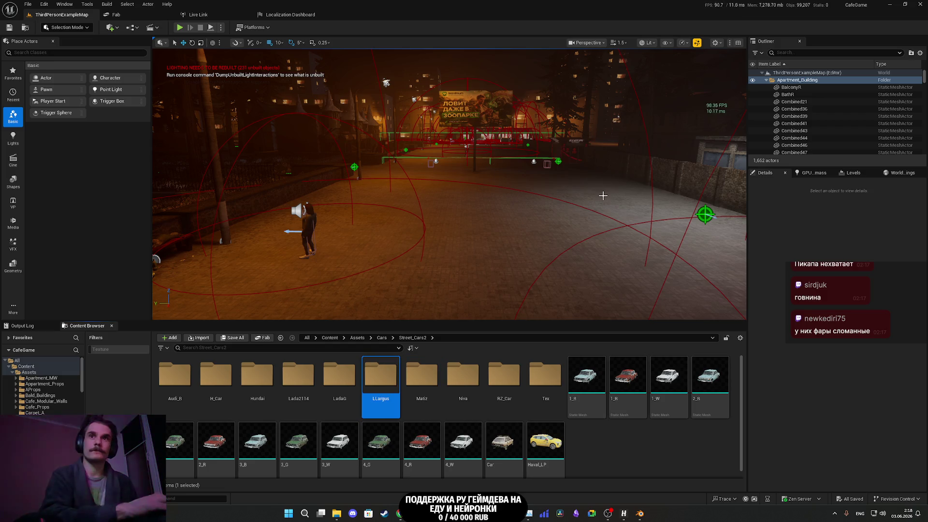
Step: Import LLargus.fbx into the LLargus folder with default import settings
double_click(384, 381)
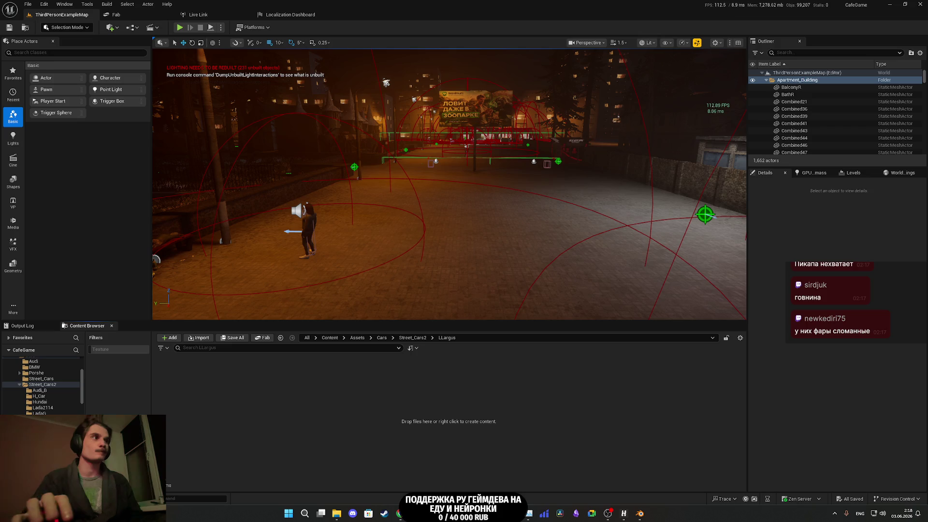
drag(355, 422, 356, 422)
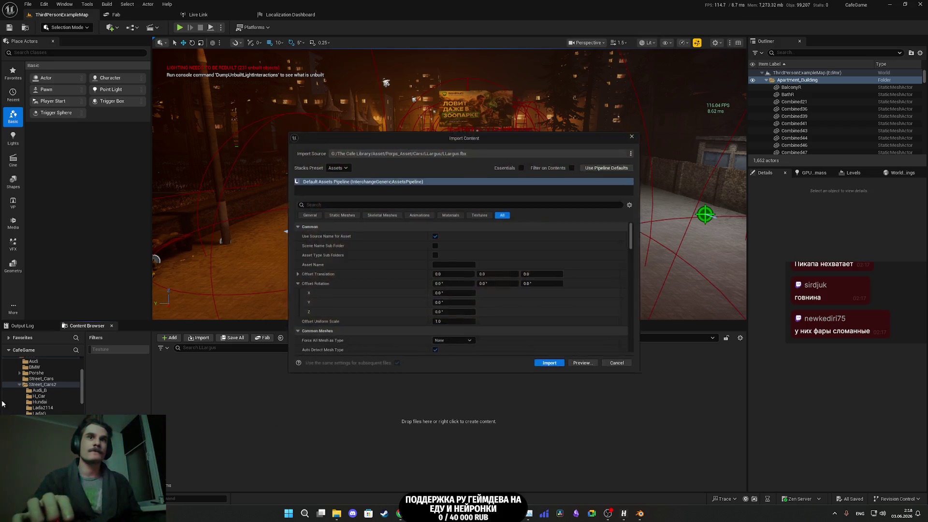
click(559, 367)
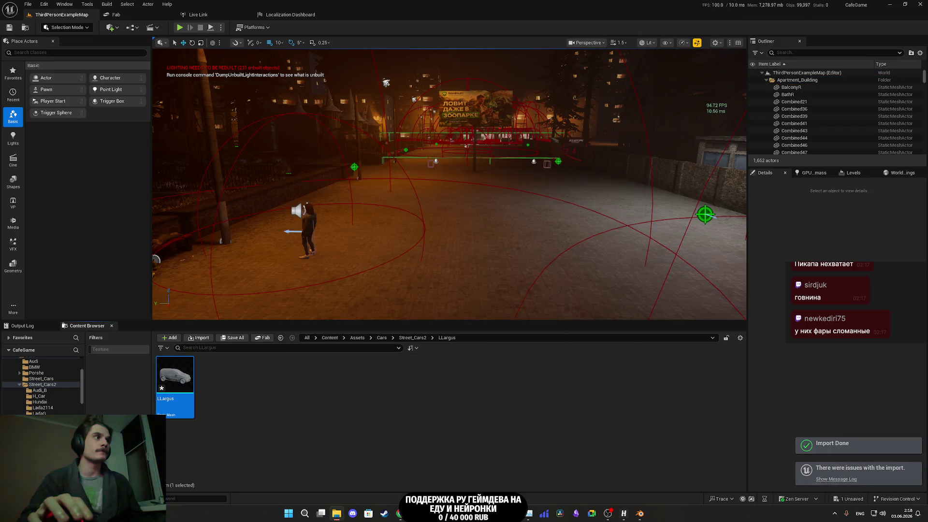
right_click(364, 410)
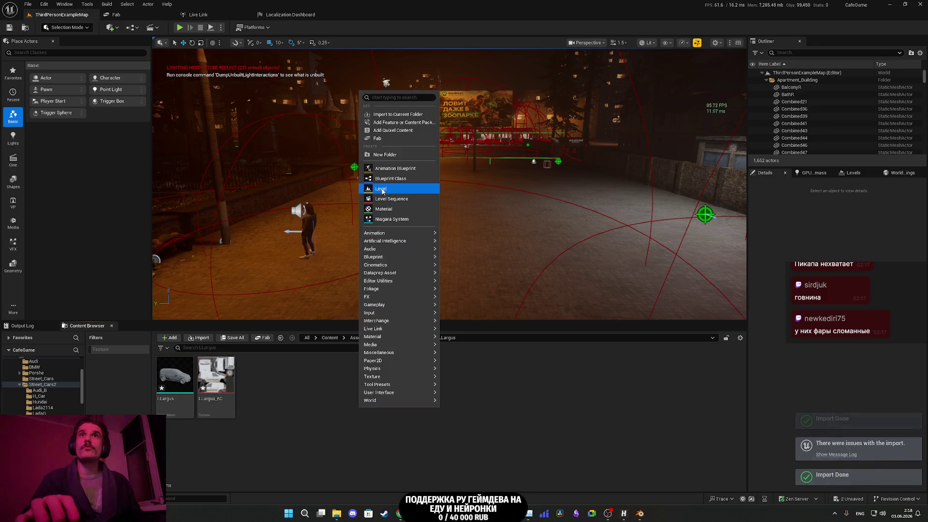
Step: Create a material instance of Lada2114_M in the Lada2114 folder and name it LLargus_M
click(259, 419)
click(413, 338)
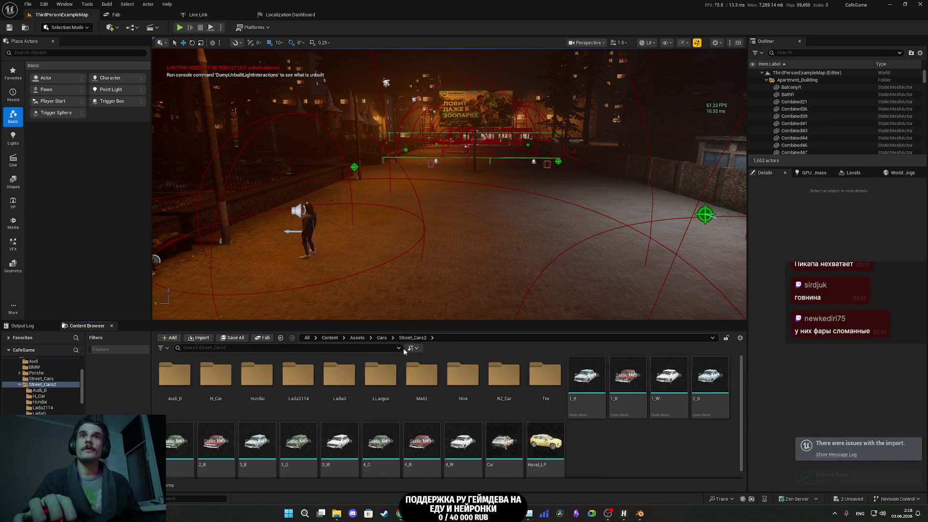
double_click(340, 382)
right_click(261, 380)
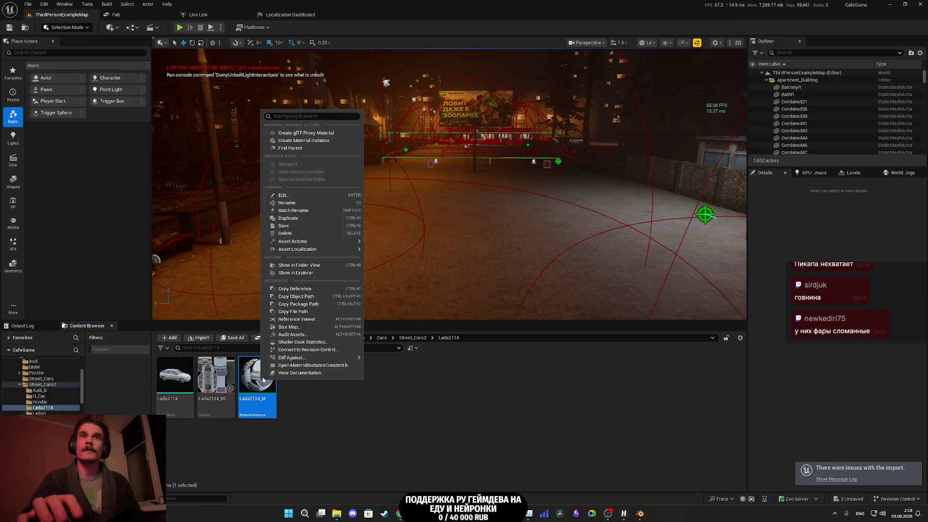
click(304, 215)
key(BackSpace)
text(Largu)
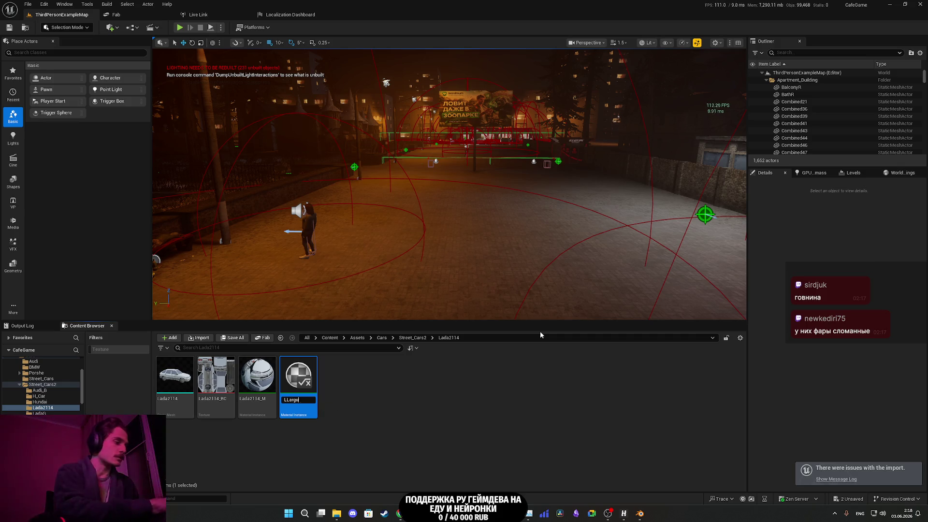
text(s_M)
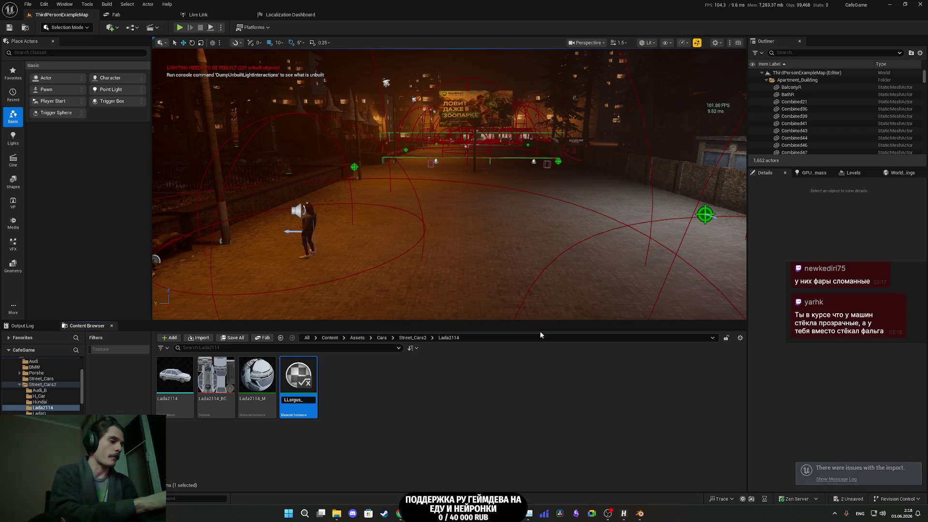
key(Return)
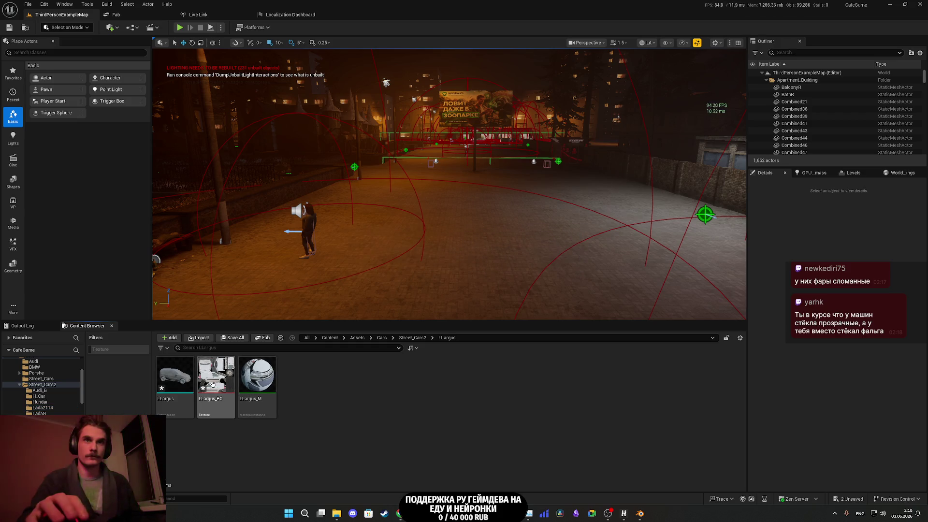
Step: Open LLargus_BC, set Texture Group to 8 Bit Data, enable sRGB and reset compression to default
double_click(216, 382)
click(813, 156)
scroll(822, 242, down, 3)
scroll(822, 232, down, 2)
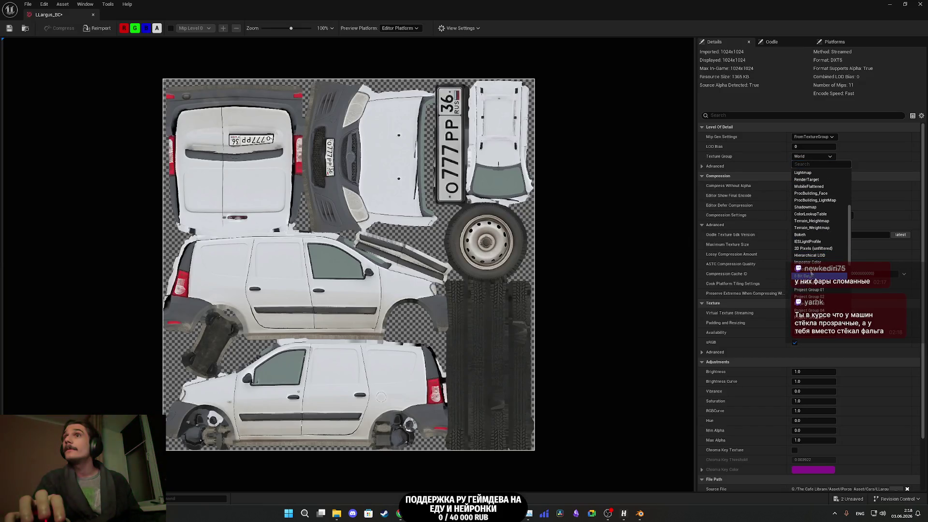
click(811, 279)
click(794, 342)
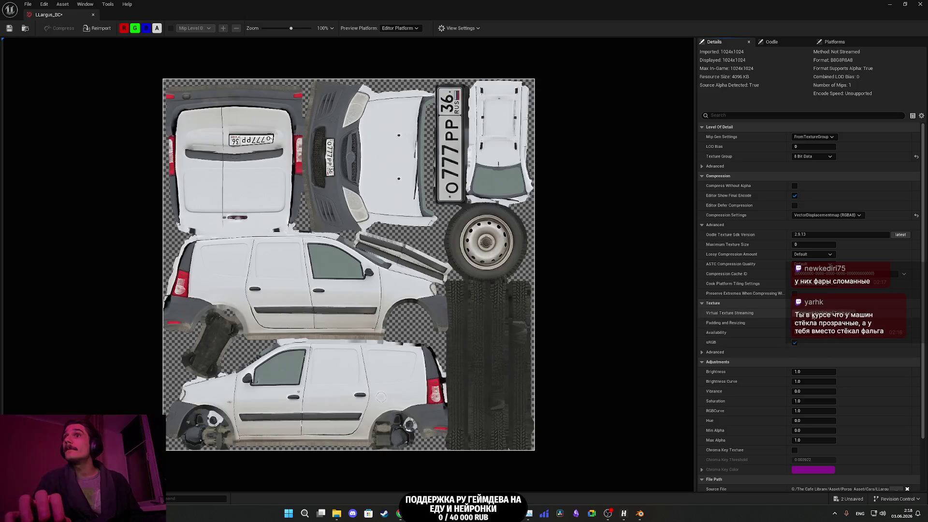
click(917, 215)
Step: Set mip generation to SimpleAverage, cap Maximum Texture Size at 512, and save the texture
click(813, 136)
click(814, 159)
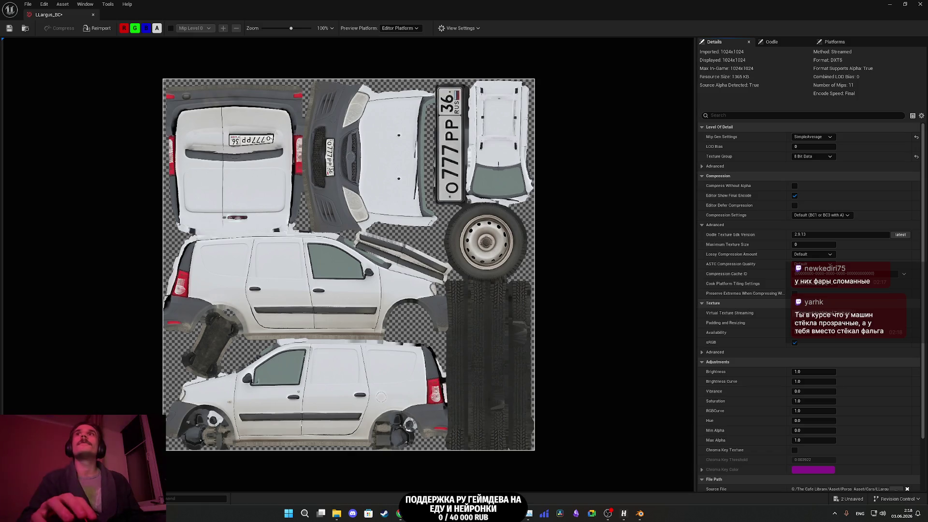
click(804, 244)
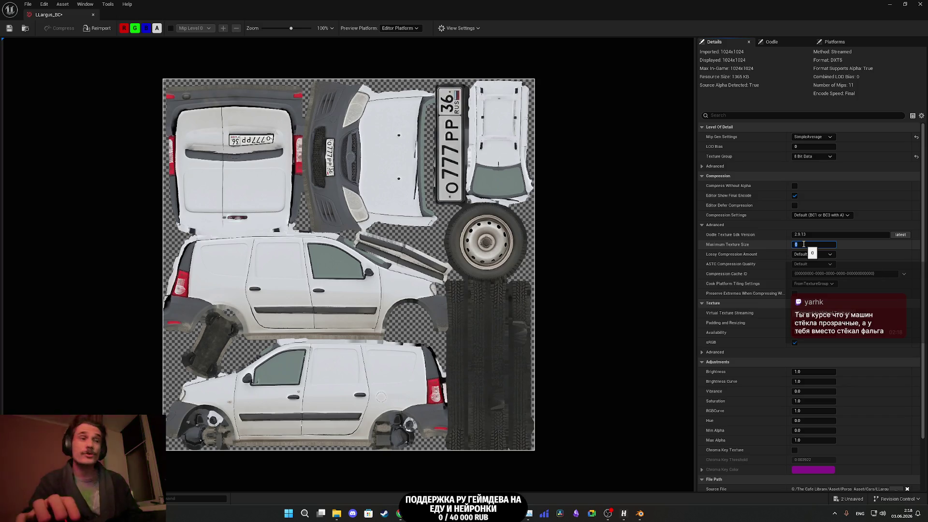
text(512)
key(Return)
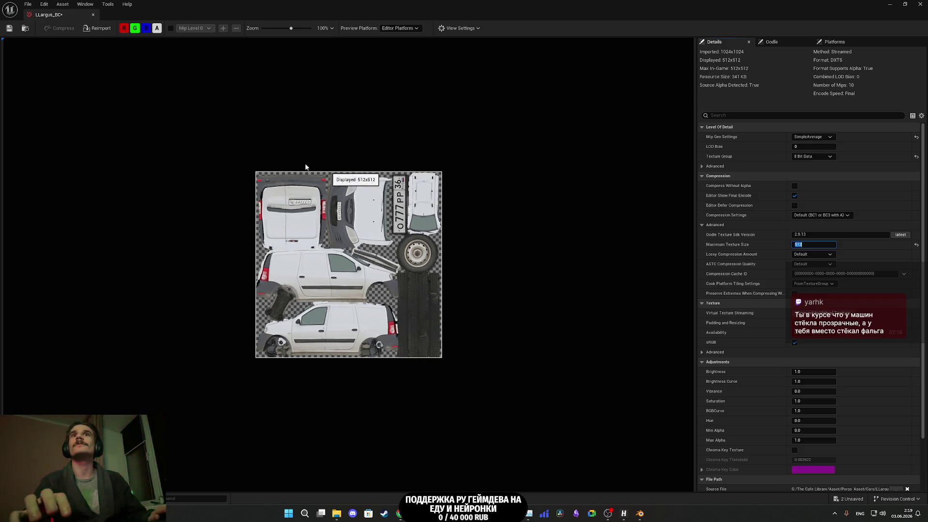
key(ctrl+s)
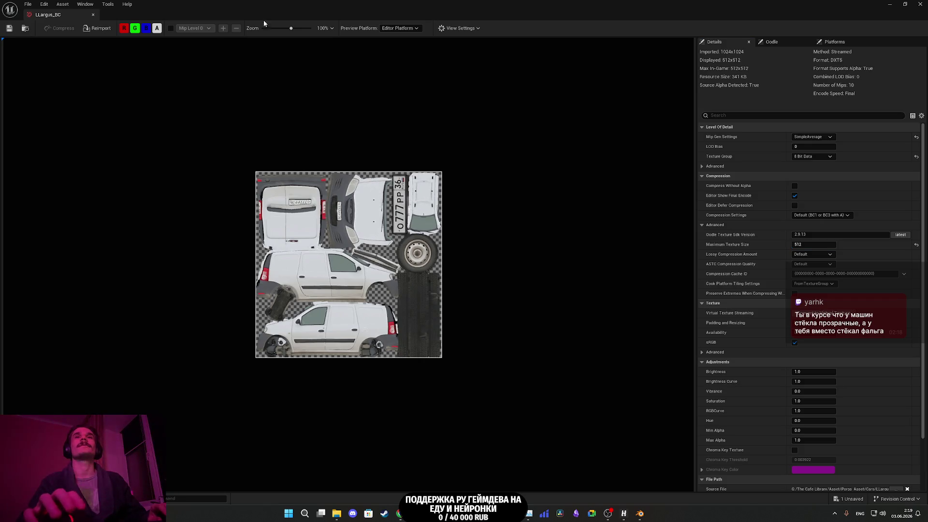
Step: Close the LLargus_BC texture editor and switch to the Chrome window with the Twitch dashboard
click(921, 4)
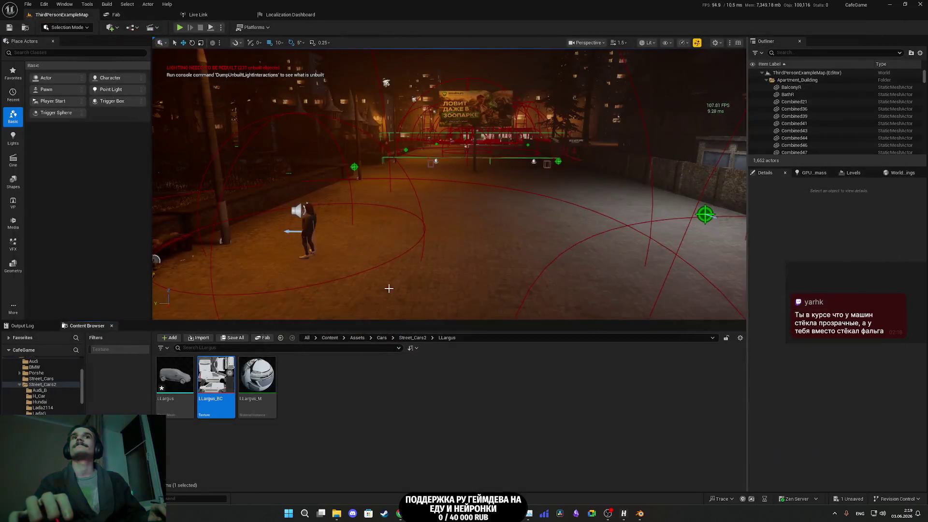
mouse_move(163, 387)
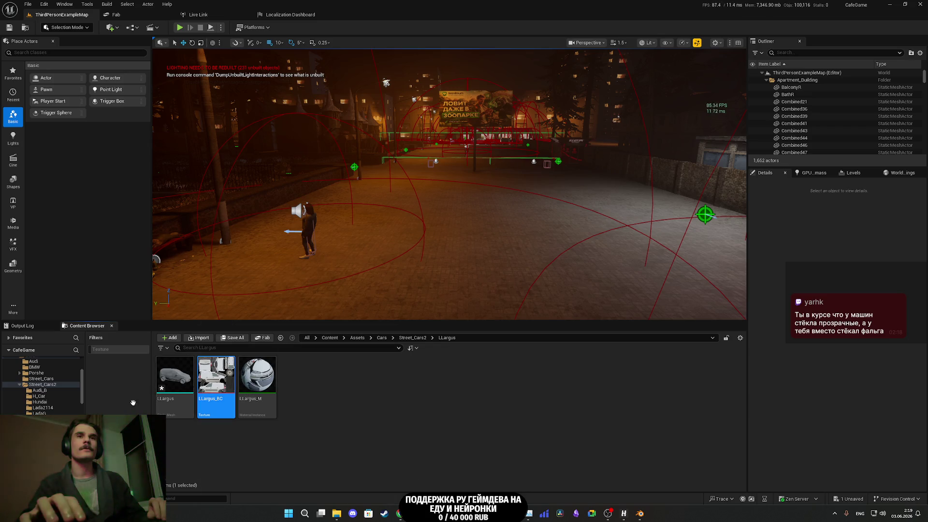
key(alt+Tab)
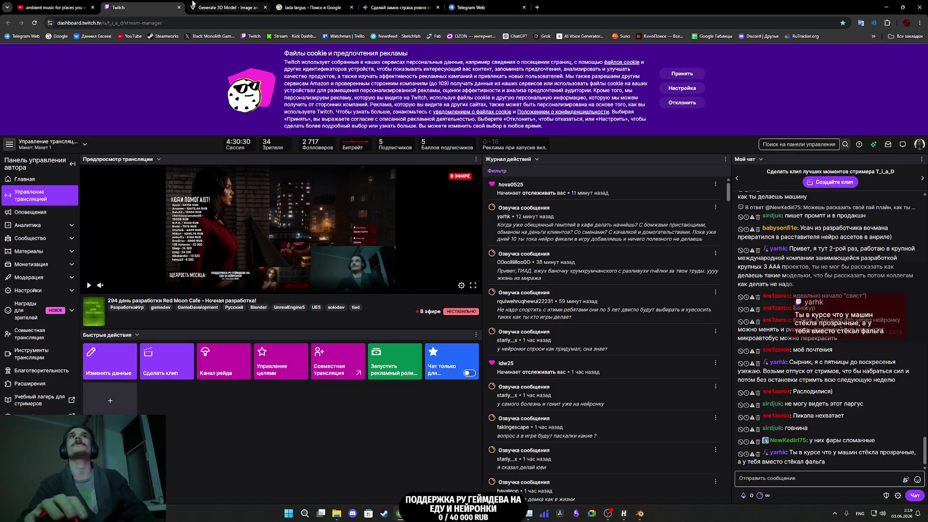
Step: Play the Half-Life 2 - City 17 Ambience video, then open the AKS-74U TurboSquid link from Telegram
key(ctrl+1)
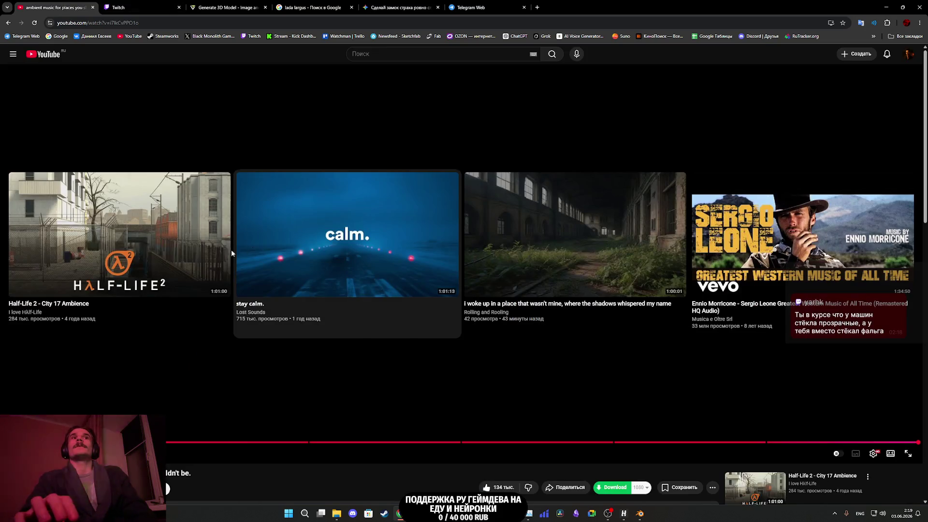
click(133, 252)
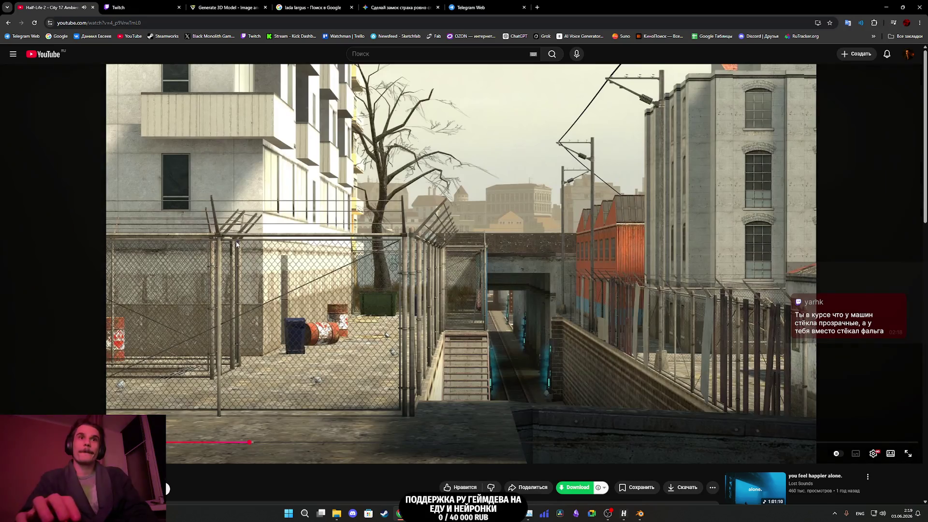
right_click(239, 245)
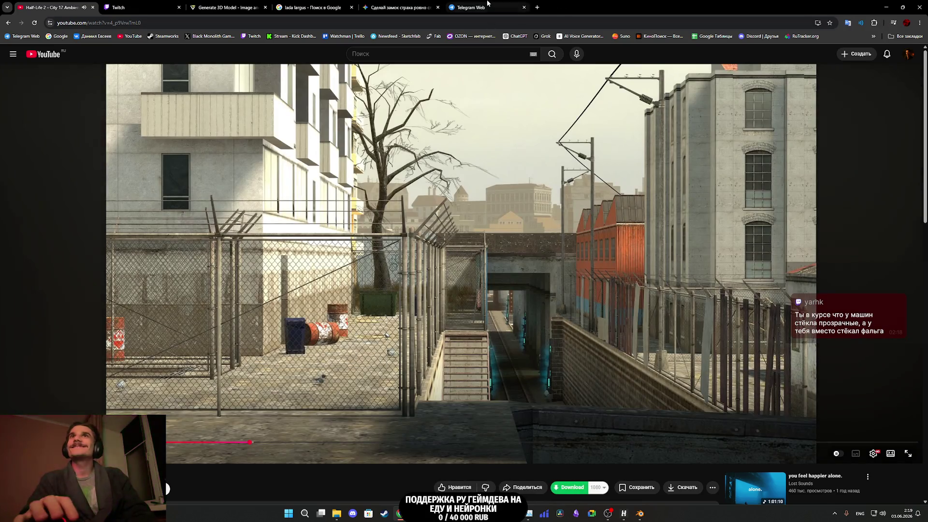
click(488, 5)
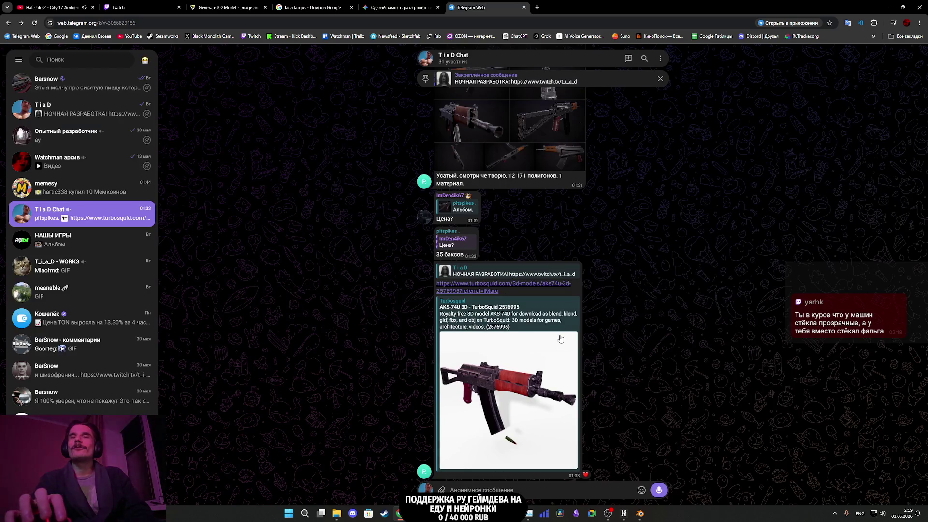
click(518, 288)
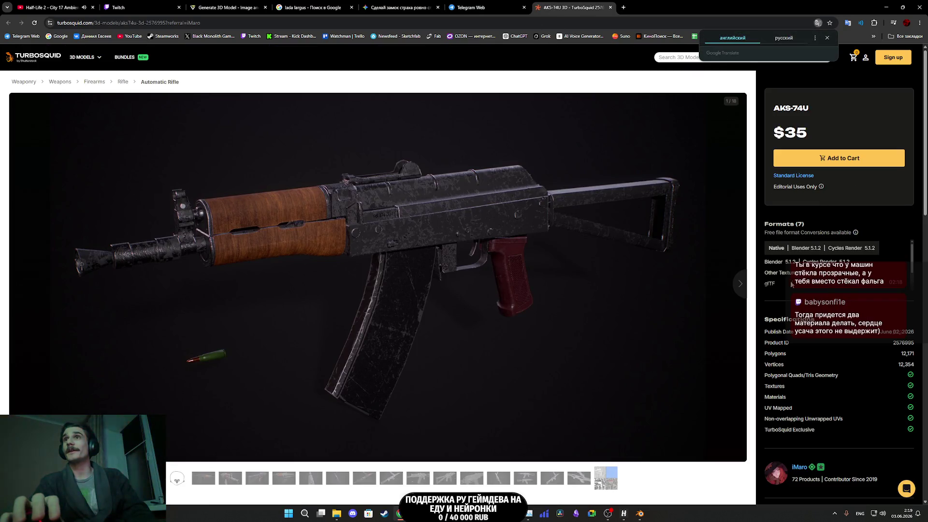
Step: Browse the other models by the AKS-74U's author, then return to its product page
scroll(800, 310, down, 2)
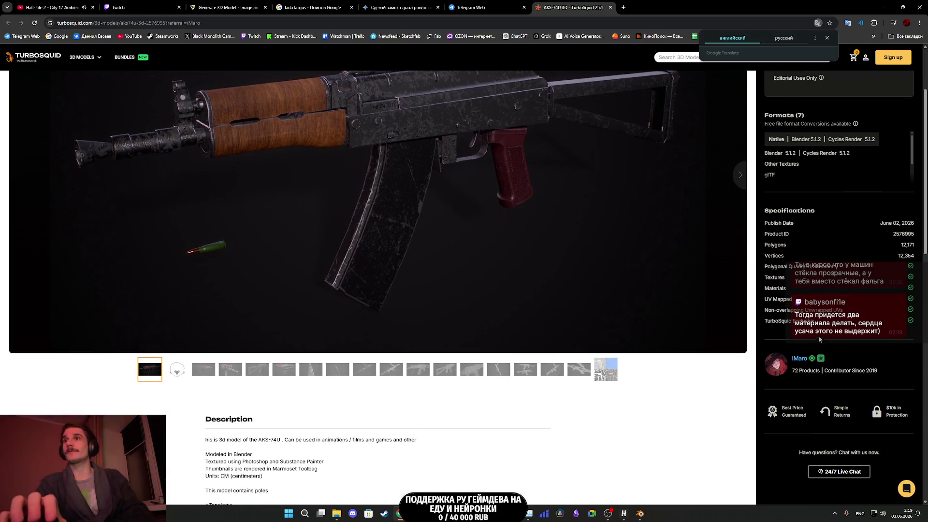
click(799, 360)
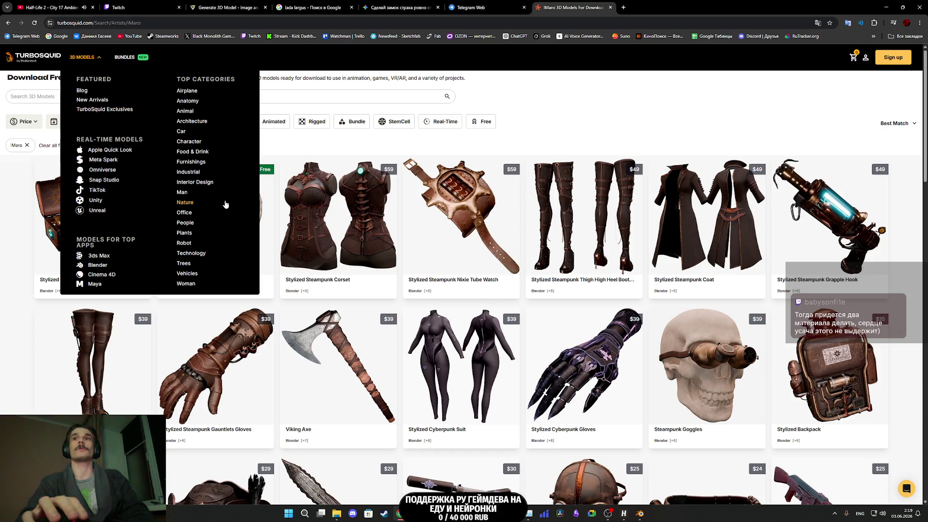
scroll(448, 249, down, 4)
scroll(448, 249, down, 4)
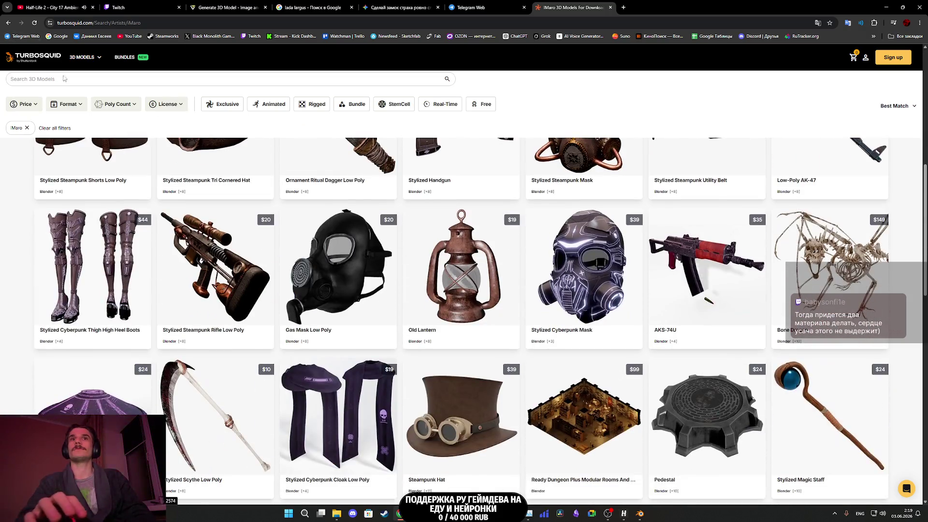
click(13, 24)
Step: View the 17th gallery image, expand the full description, then start a site search for 'russia'
scroll(649, 315, up, 2)
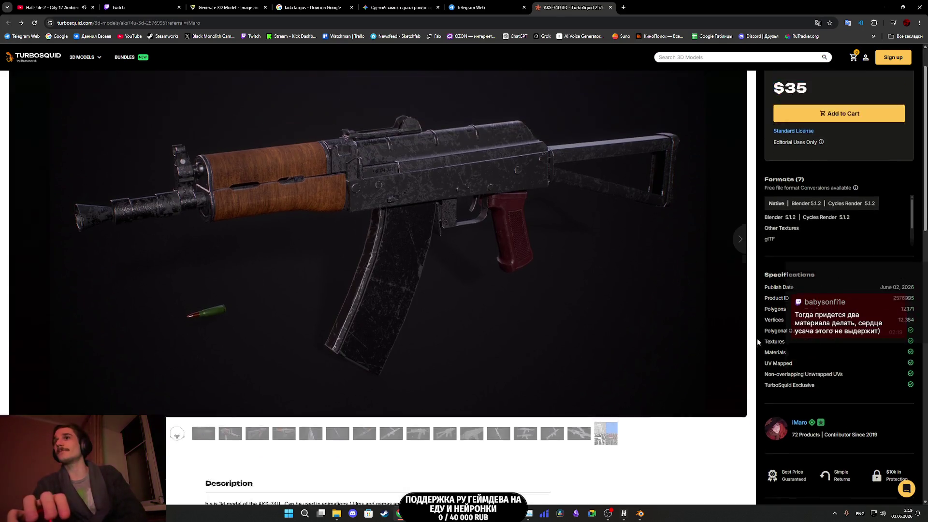
scroll(594, 375, down, 3)
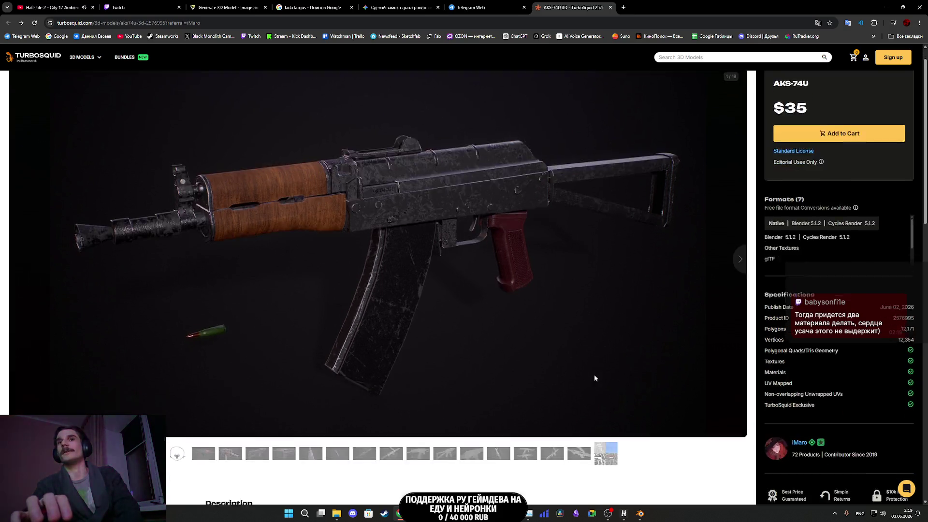
click(584, 301)
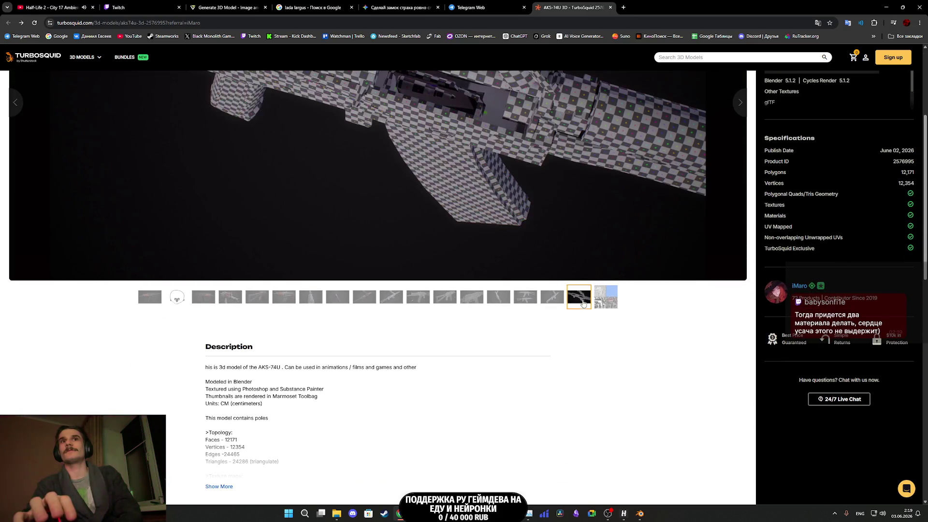
scroll(329, 326, down, 3)
click(220, 306)
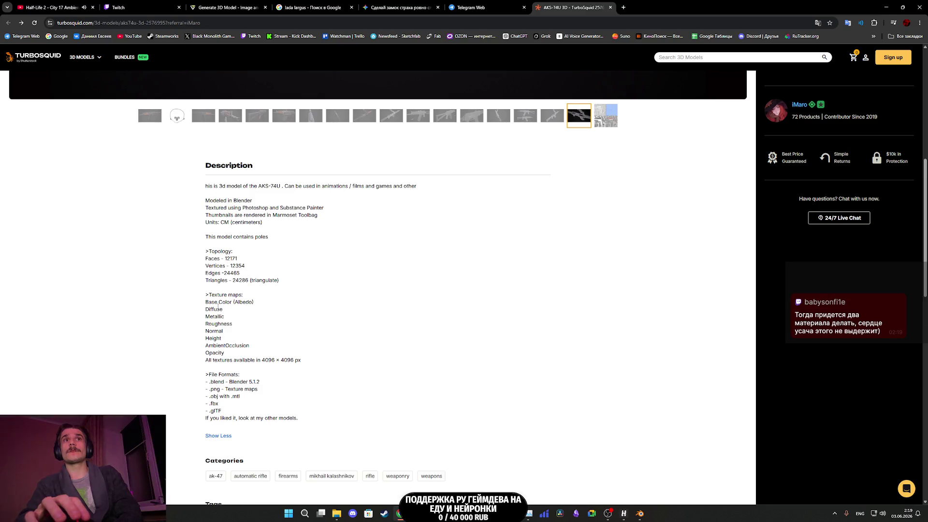
scroll(463, 337, down, 10)
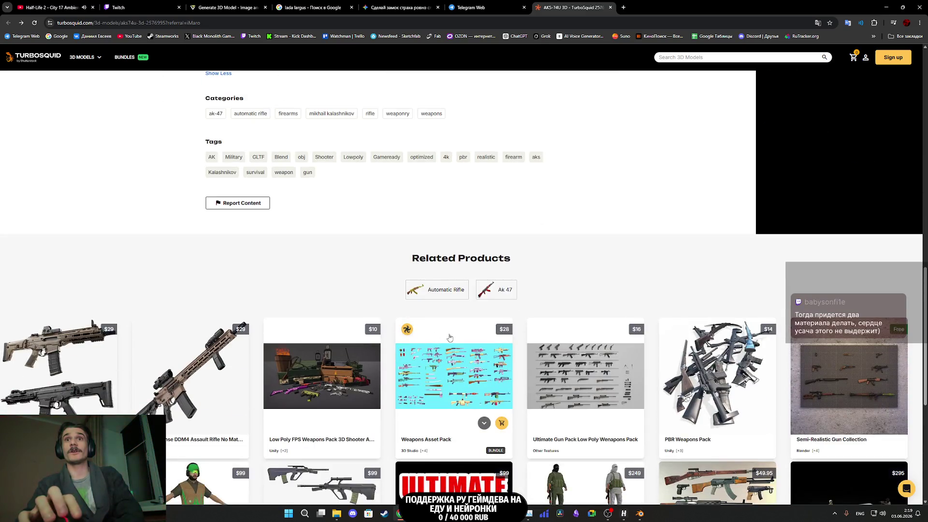
scroll(462, 337, up, 12)
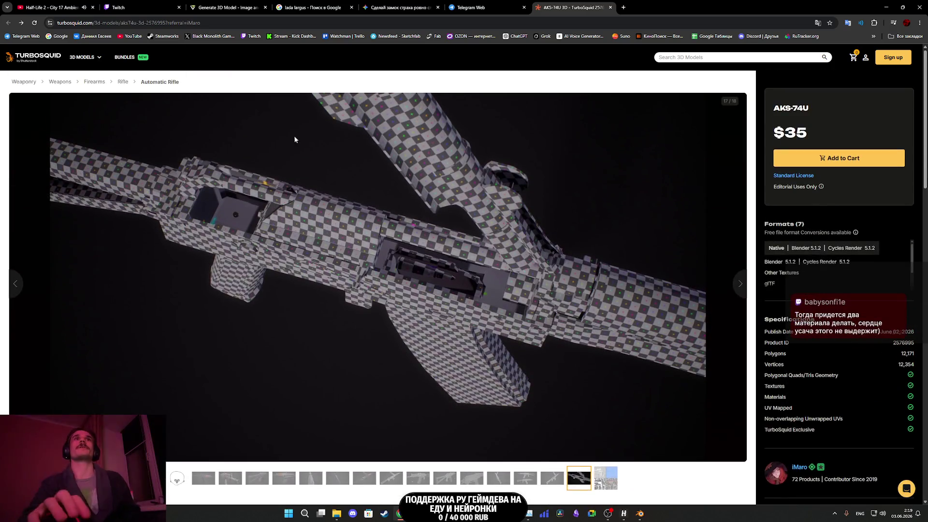
click(702, 59)
text(russia)
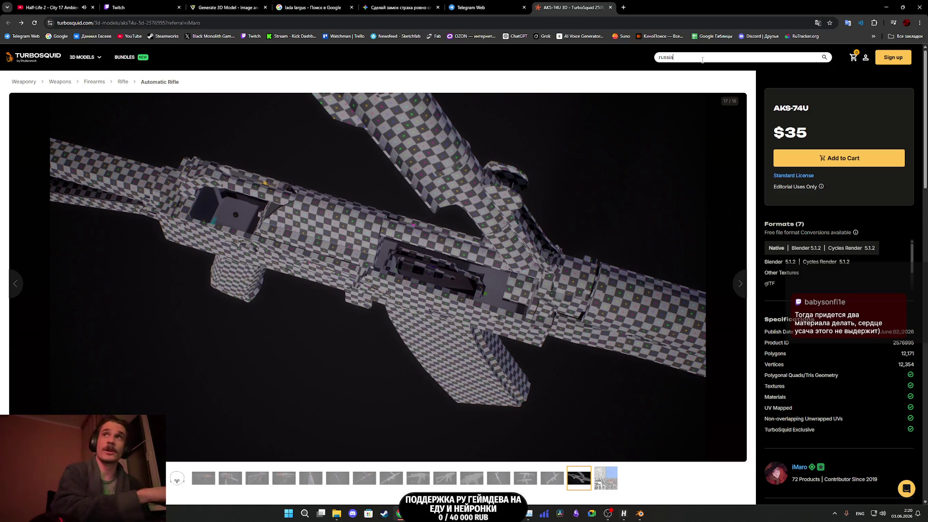
text(n car)
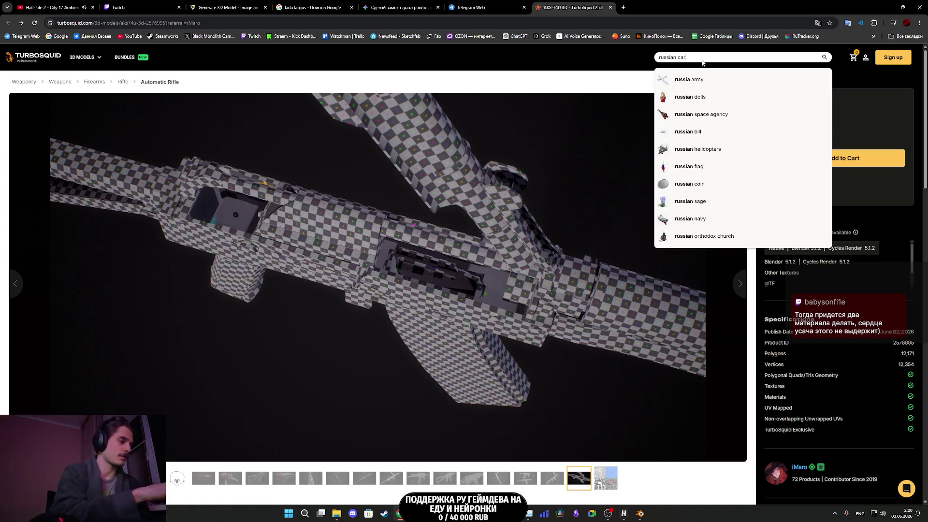
Step: Search TurboSquid for 'russian car' and limit results to a maximum of 6000 polygons
key(Return)
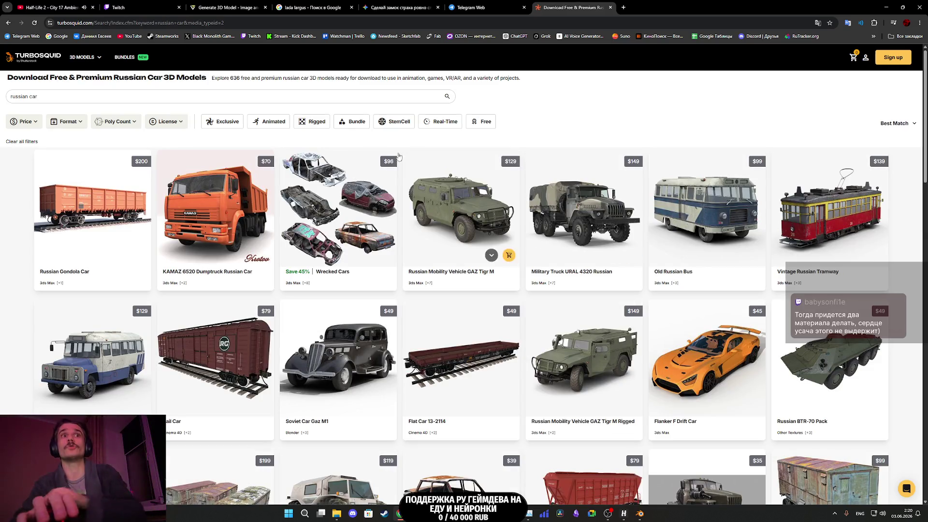
click(125, 125)
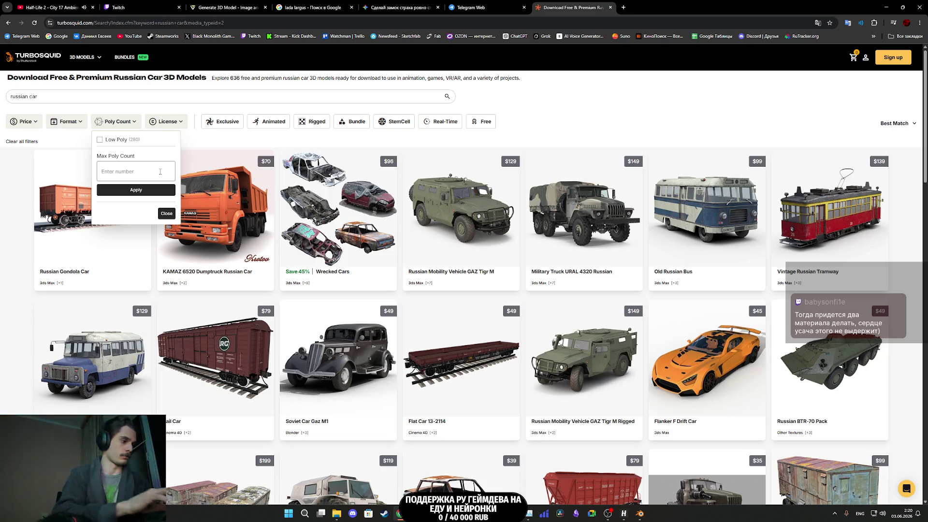
text(6000)
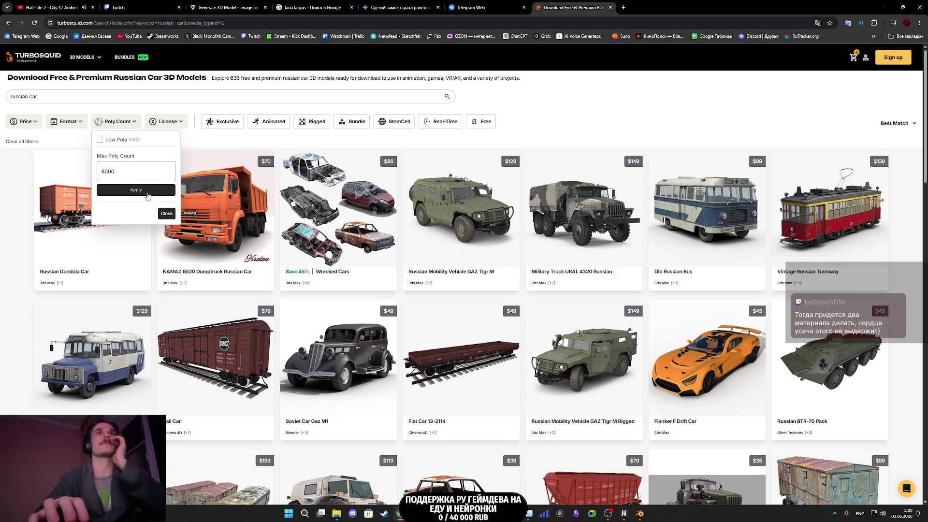
click(147, 191)
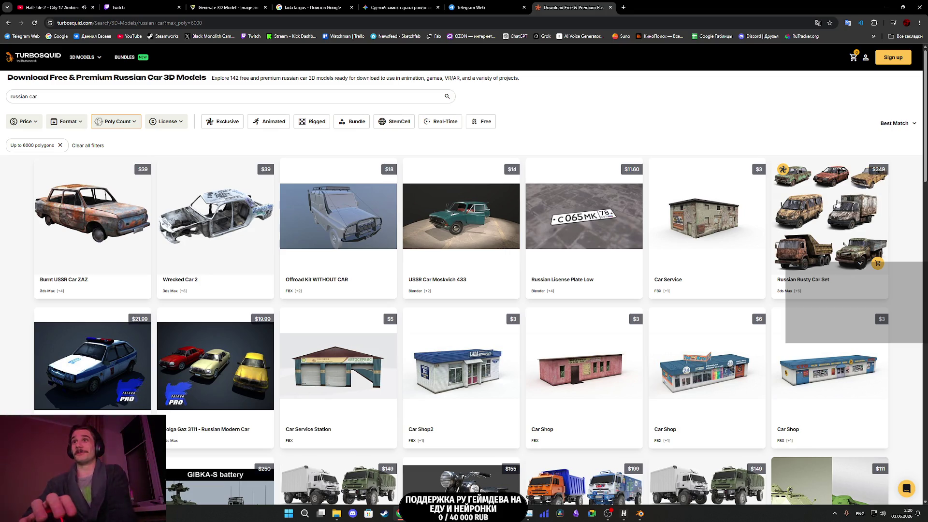
Step: Open the Russian wrecked cars set, Lada9 police car and Volga Gaz 3111 in new tabs, then view the wrecked set
middle_click(835, 216)
scroll(832, 210, down, 2)
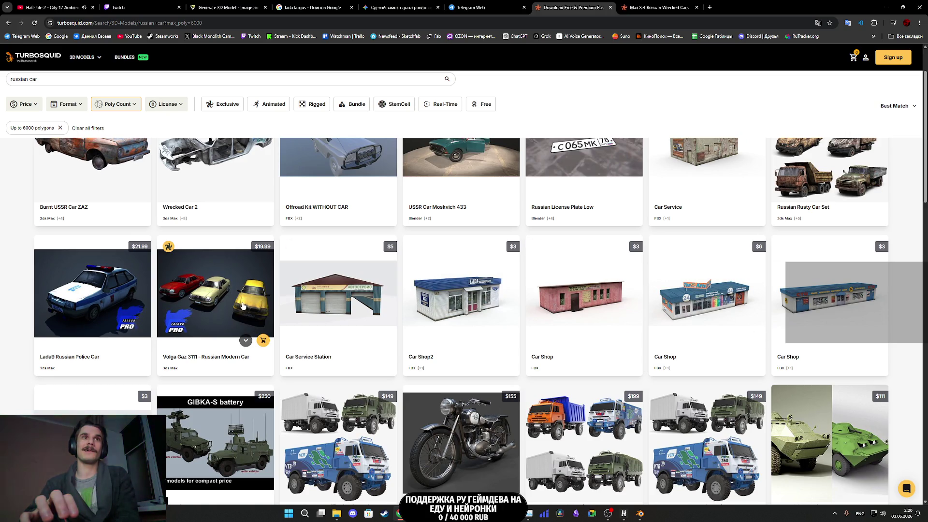
middle_click(89, 305)
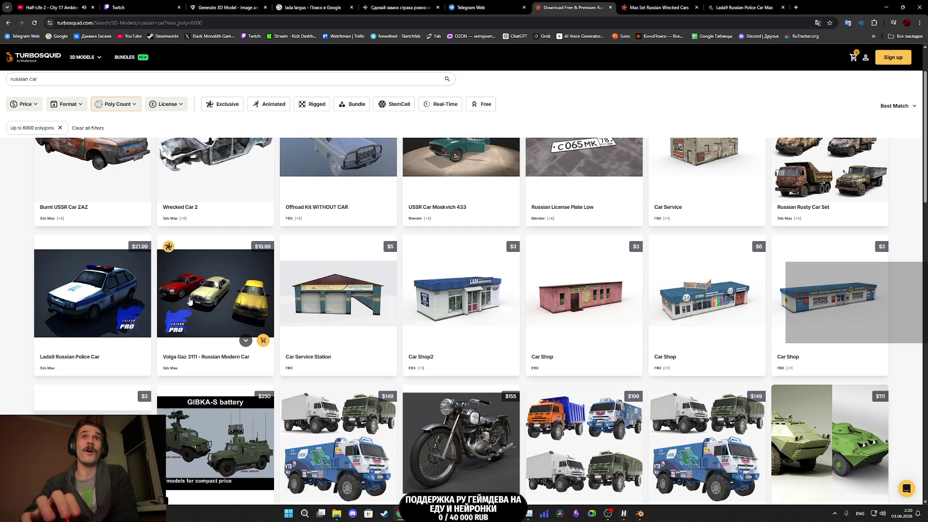
middle_click(221, 302)
scroll(365, 313, down, 3)
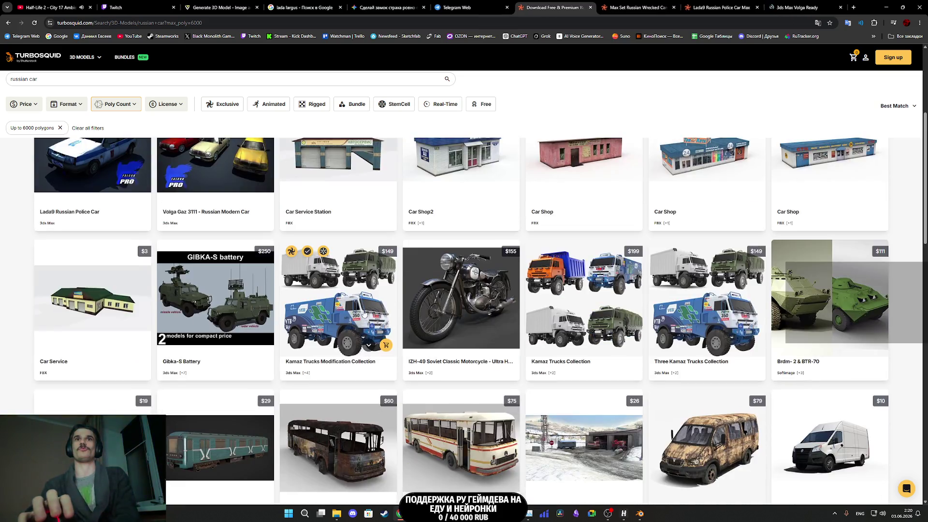
scroll(365, 313, down, 6)
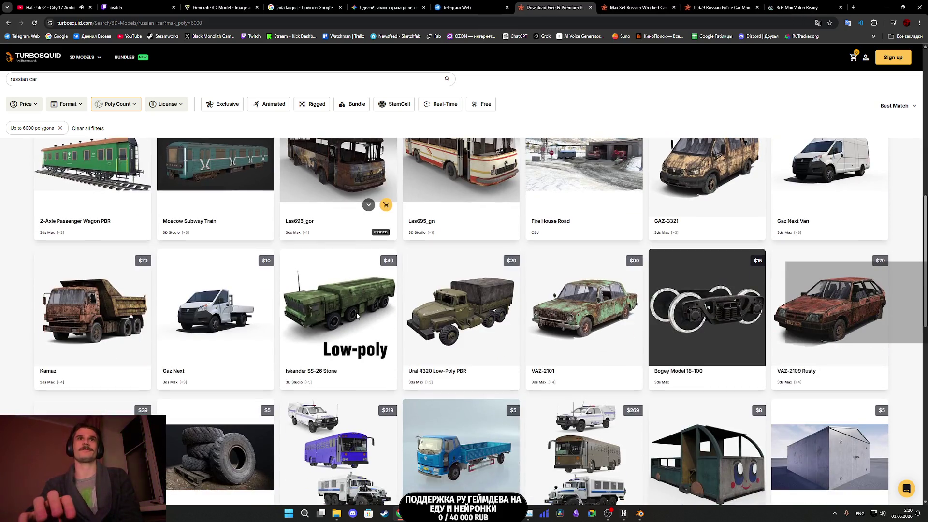
scroll(357, 316, up, 3)
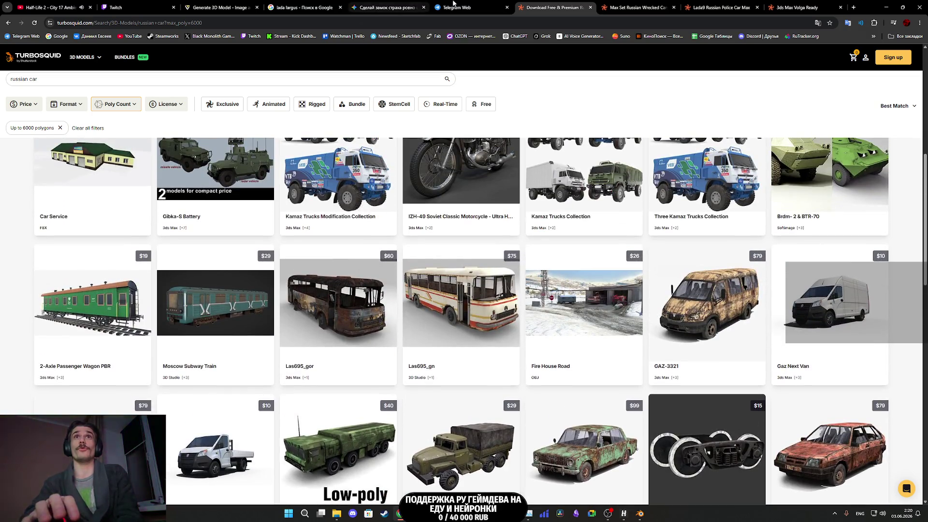
click(633, 8)
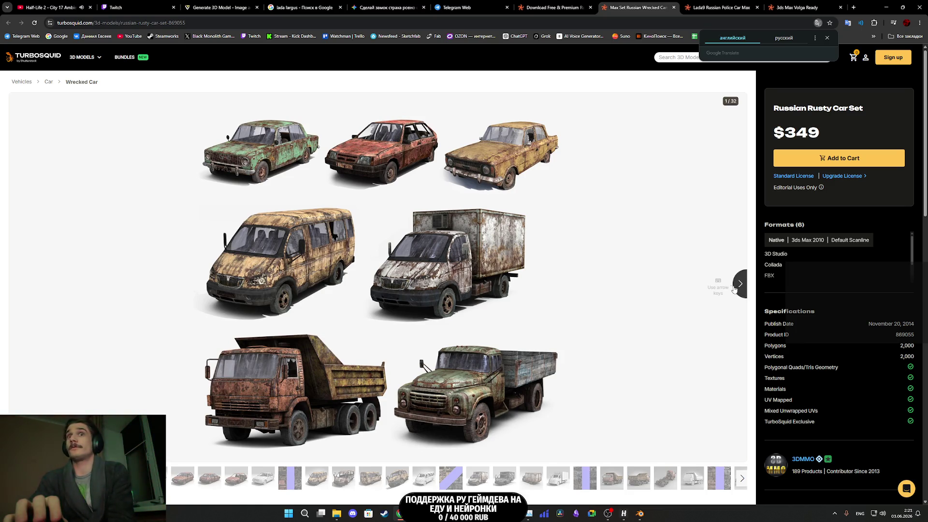
Step: Step through the Russian Rusty Car Set gallery images up to the truck wireframe
click(740, 291)
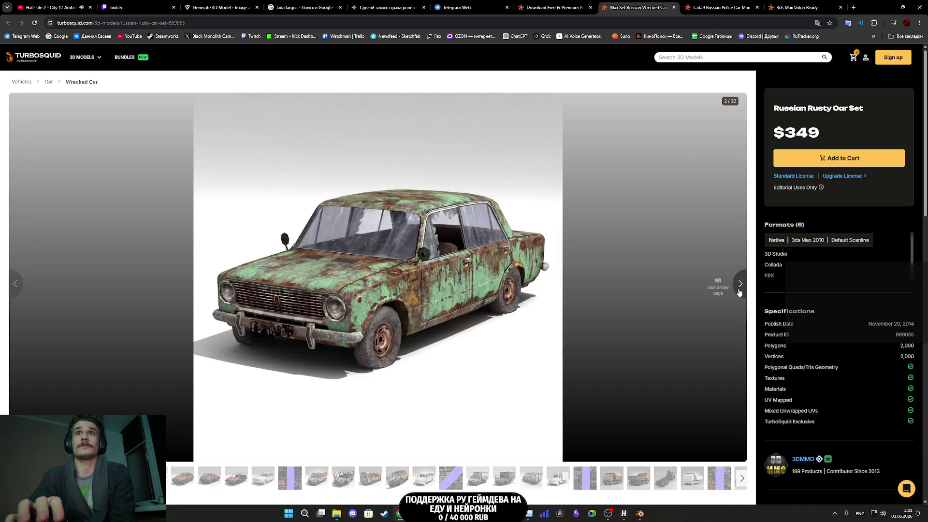
click(740, 291)
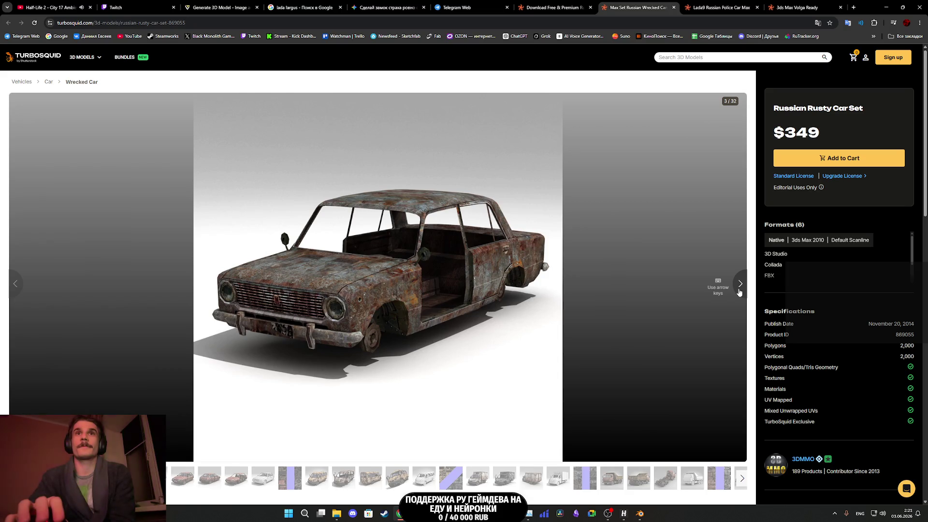
click(739, 291)
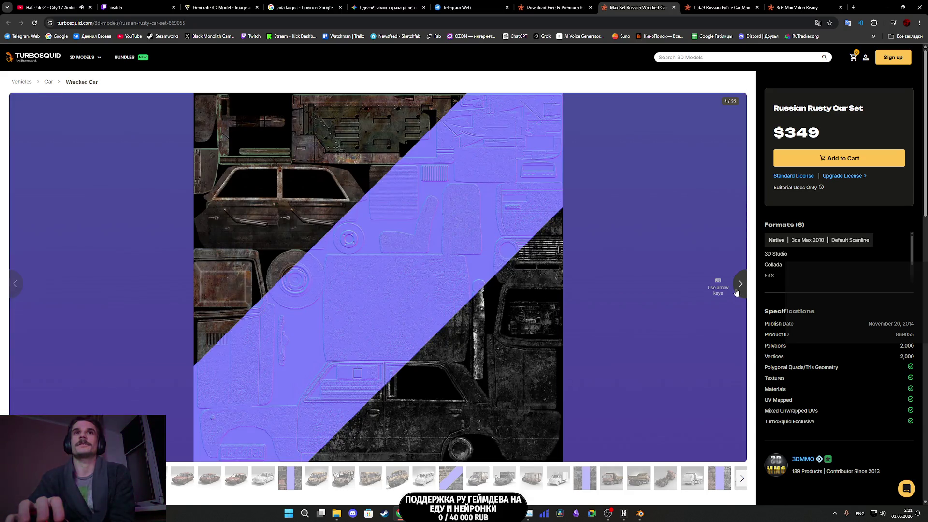
click(739, 290)
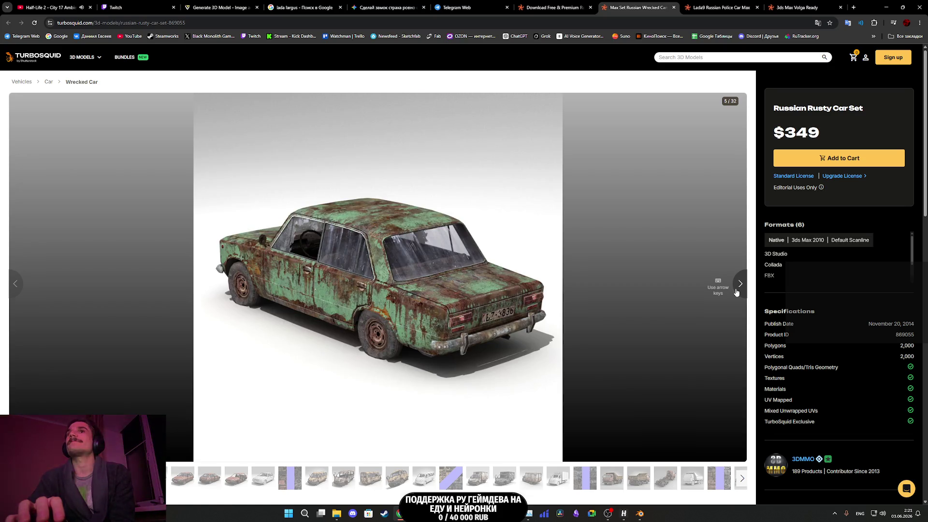
click(737, 292)
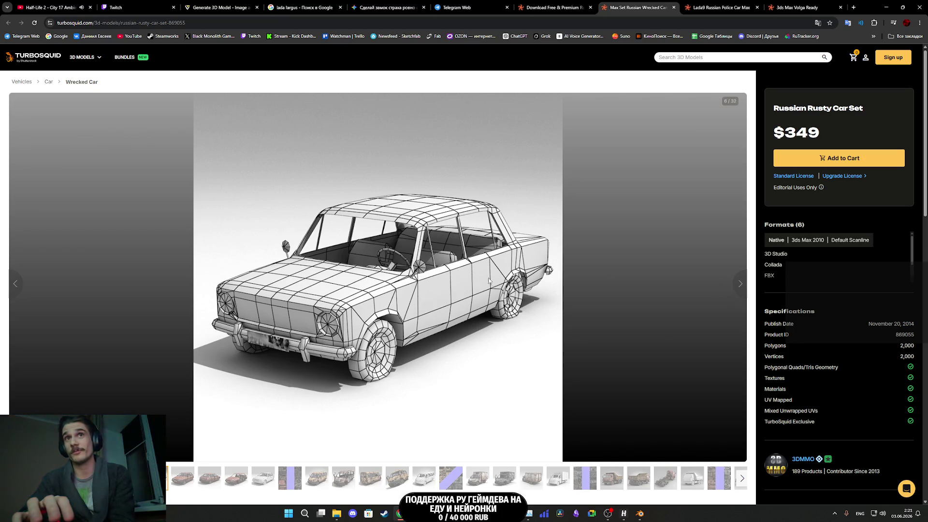
click(741, 283)
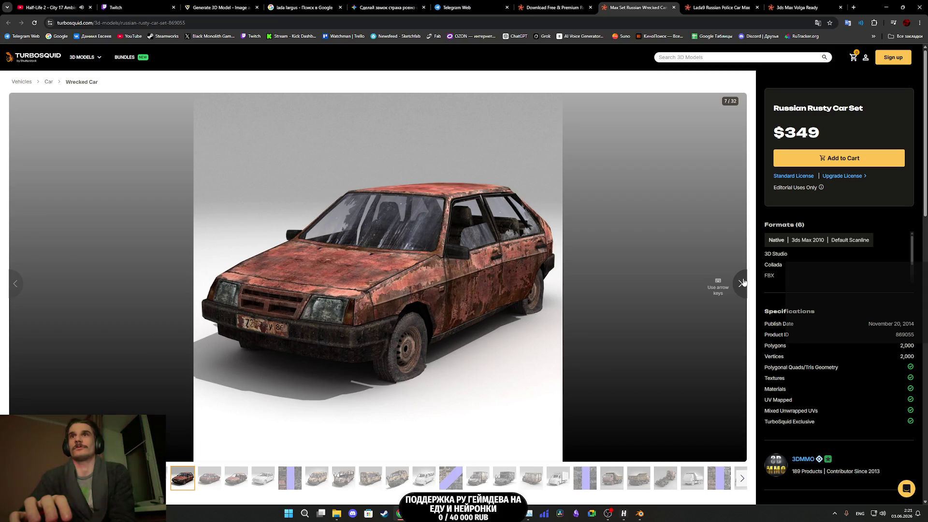
click(742, 282)
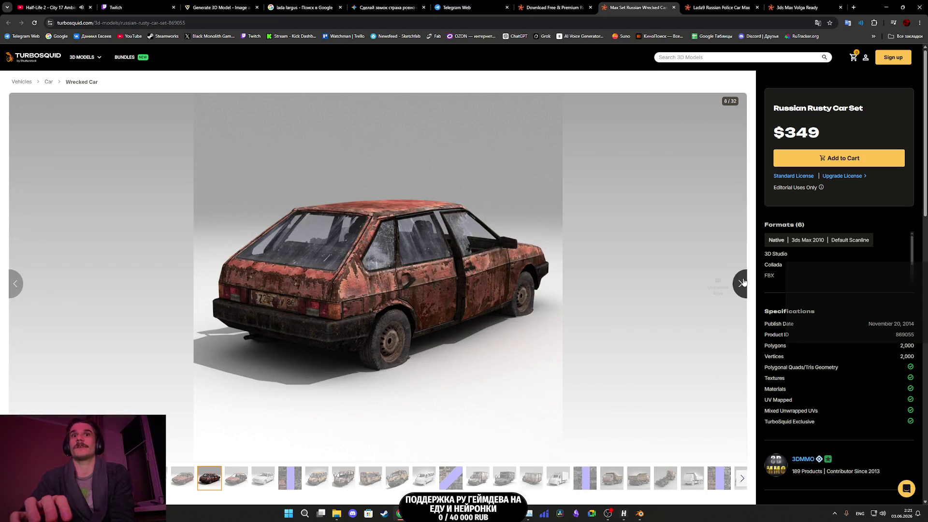
click(556, 477)
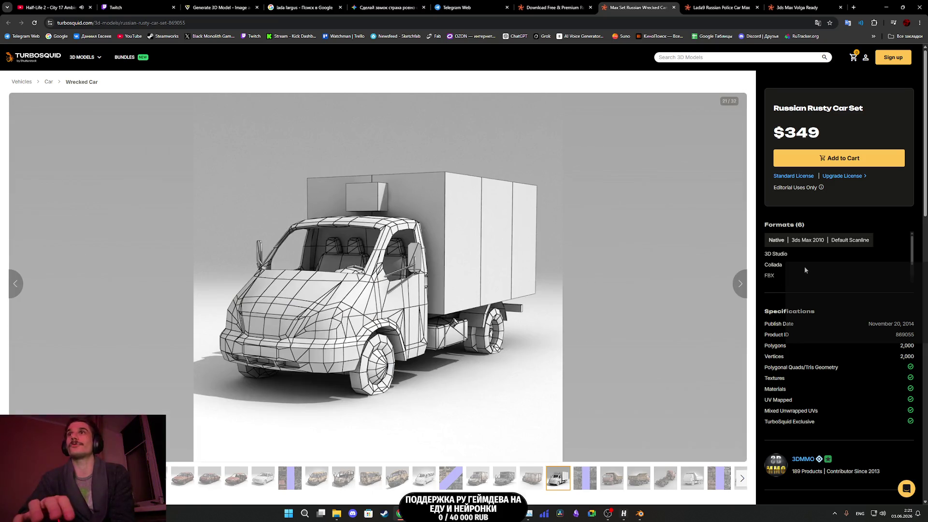
Step: Read the description, view the remaining images up to the dump truck, then close the set's tab
scroll(792, 319, down, 10)
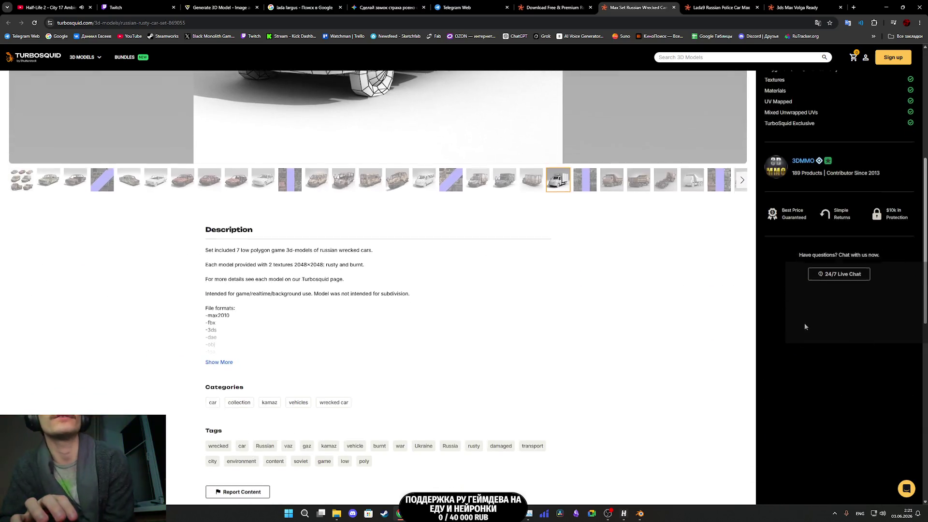
scroll(658, 329, up, 7)
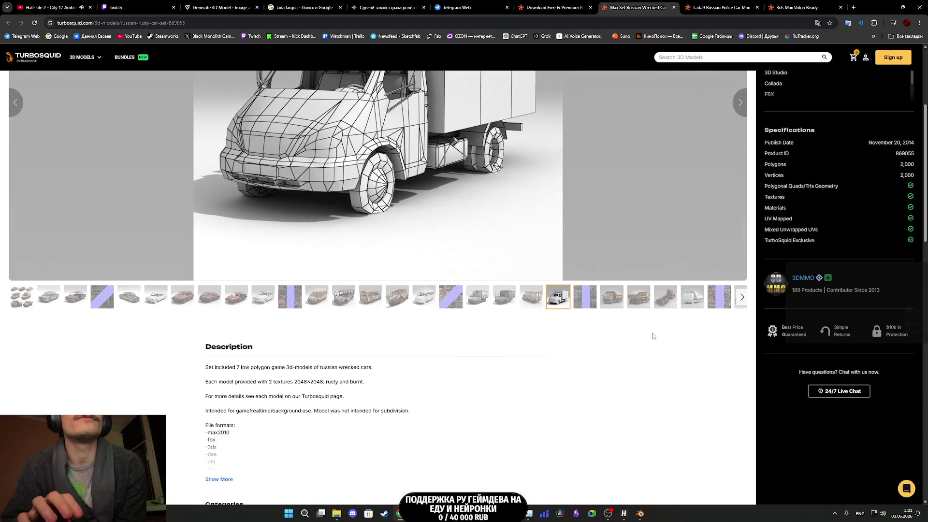
scroll(308, 378, up, 2)
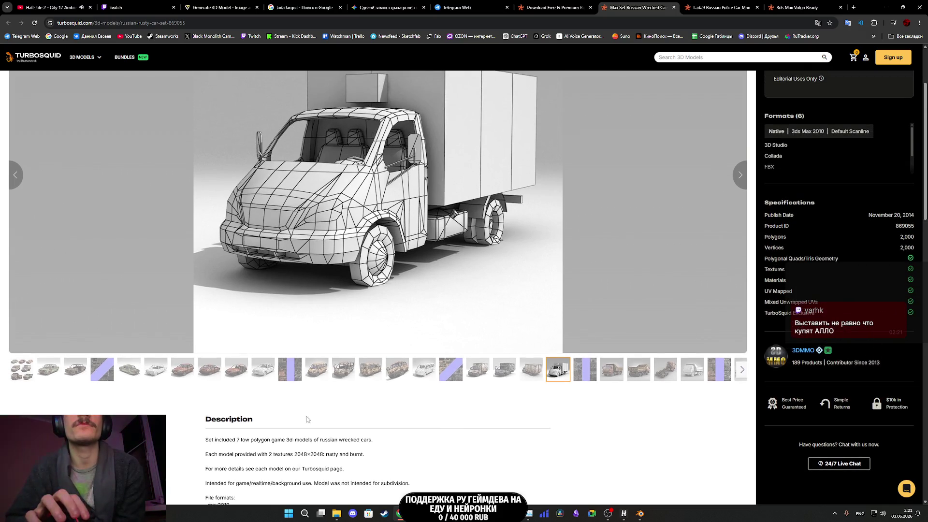
mouse_move(304, 454)
mouse_down()
mouse_move(323, 460)
mouse_move(206, 452)
mouse_up()
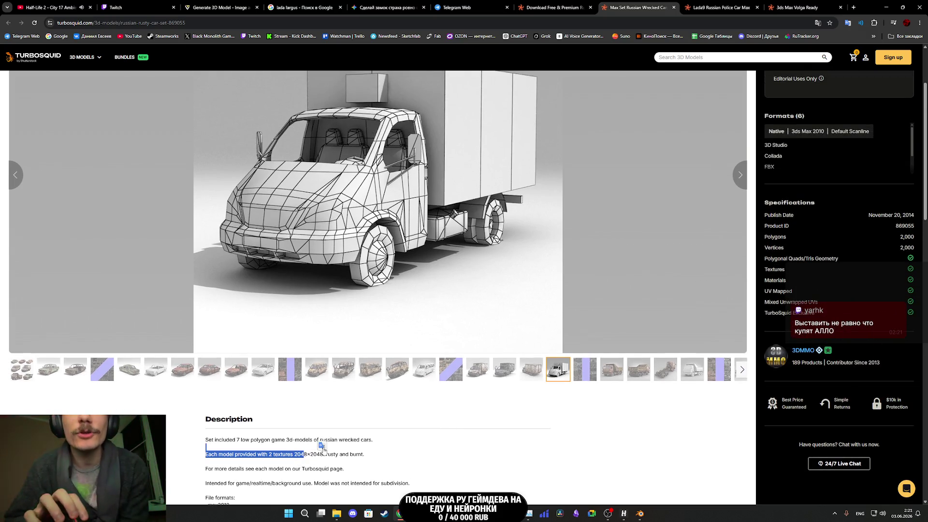
click(389, 442)
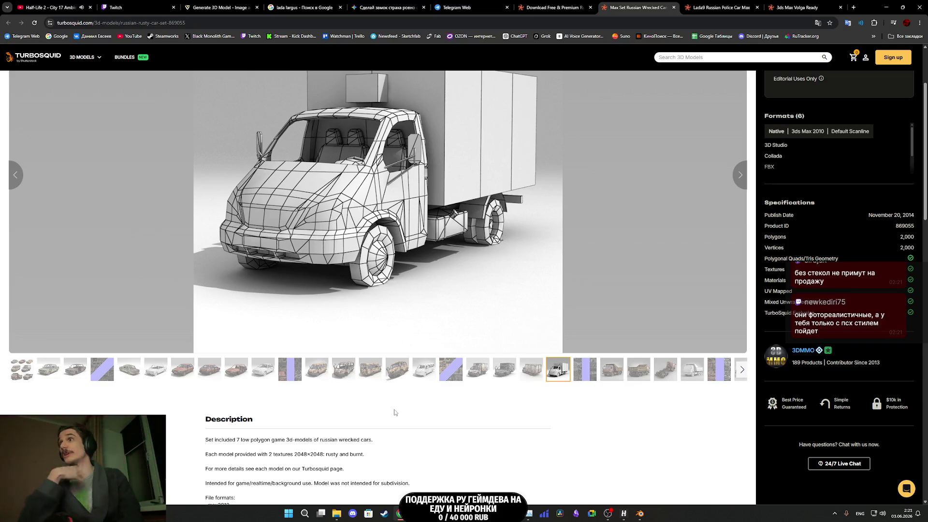
scroll(473, 417, up, 2)
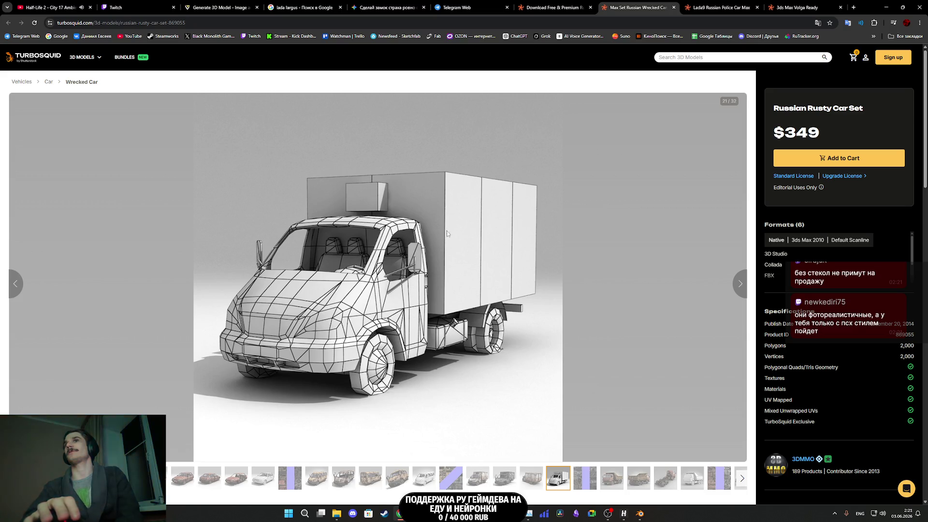
click(740, 284)
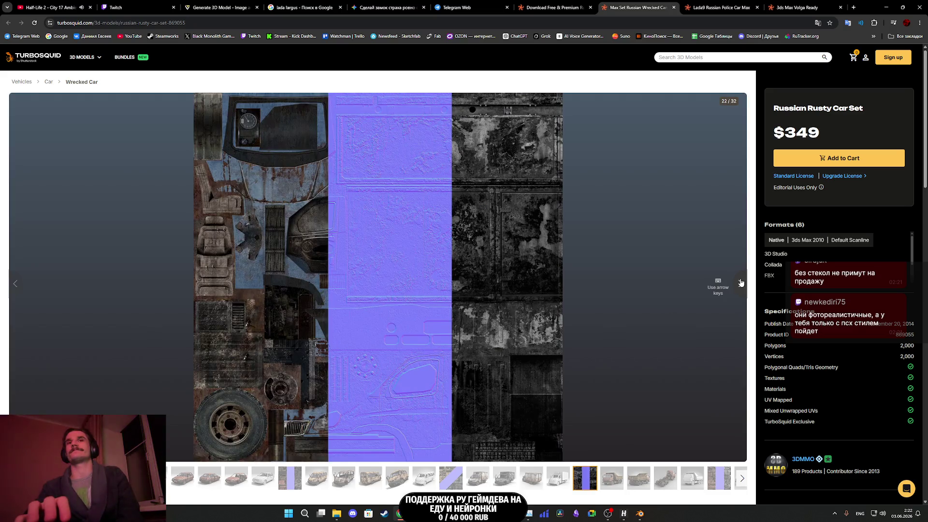
click(740, 283)
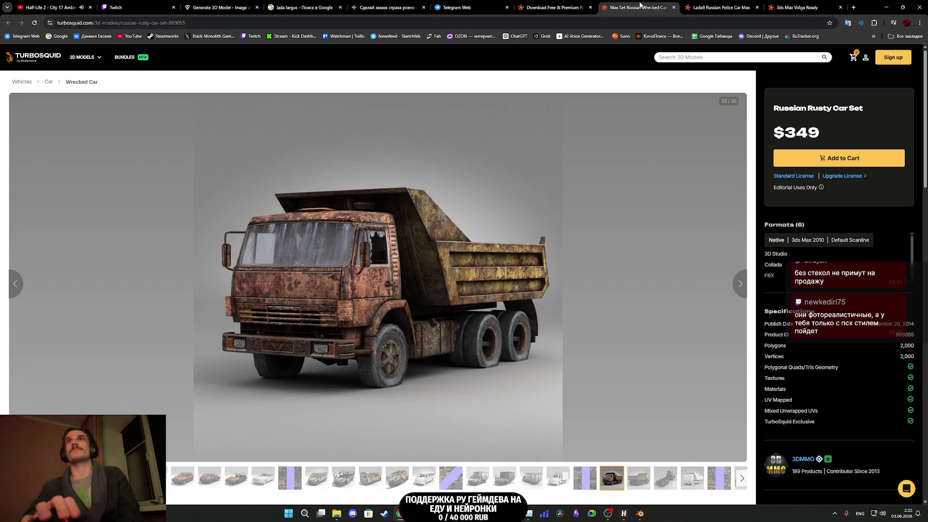
middle_click(601, 11)
scroll(519, 350, down, 3)
click(332, 334)
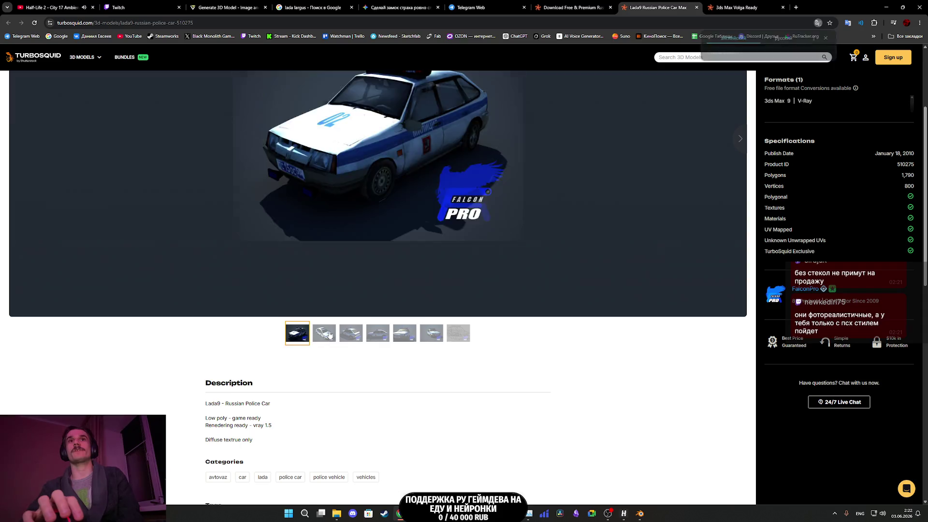
Step: Page through the Lada9 police car's images to the fifth front view, then close its tab
scroll(489, 377, up, 3)
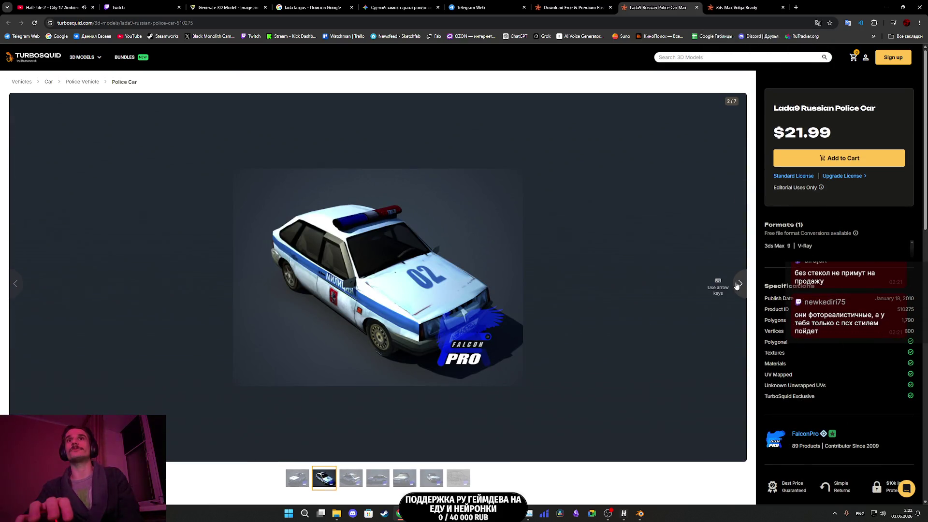
click(737, 285)
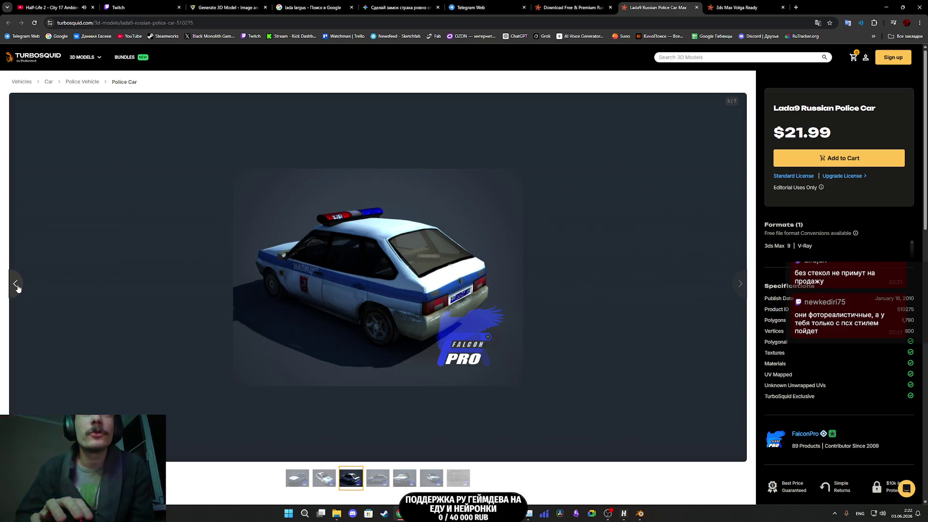
click(16, 286)
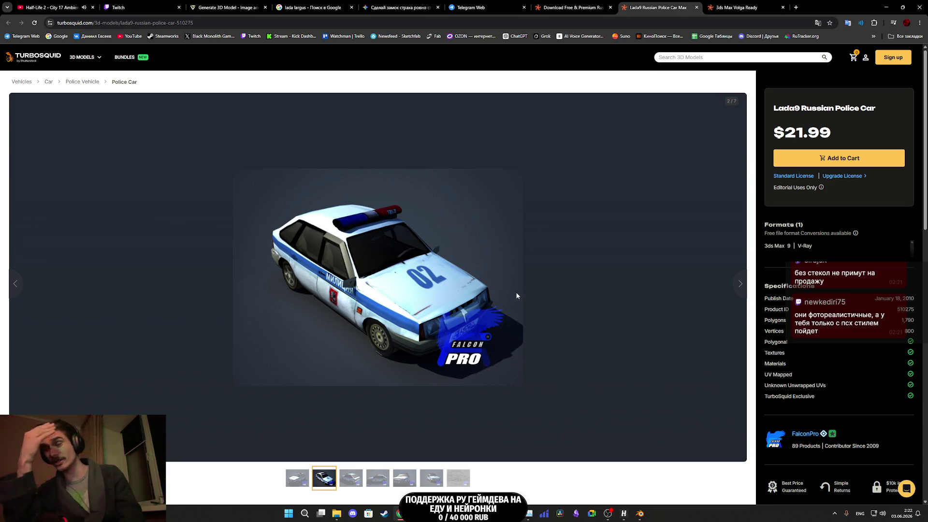
click(739, 284)
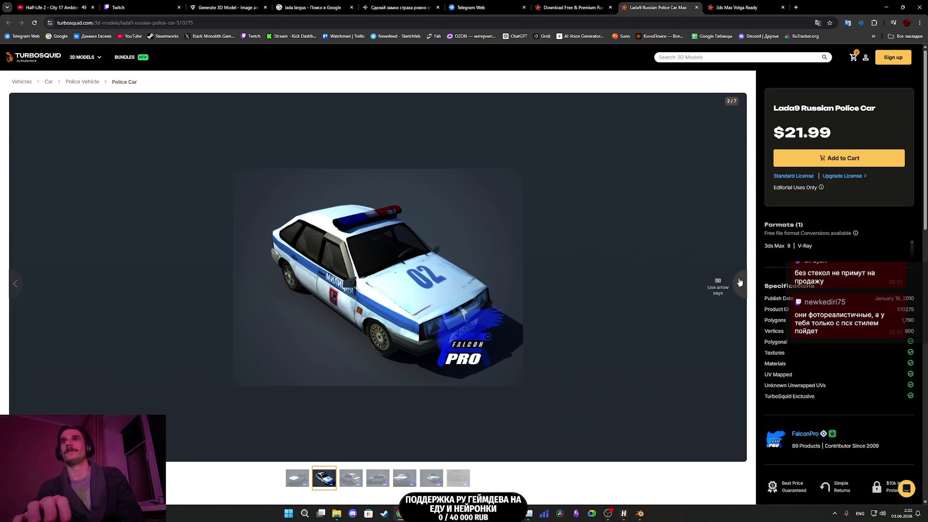
click(740, 282)
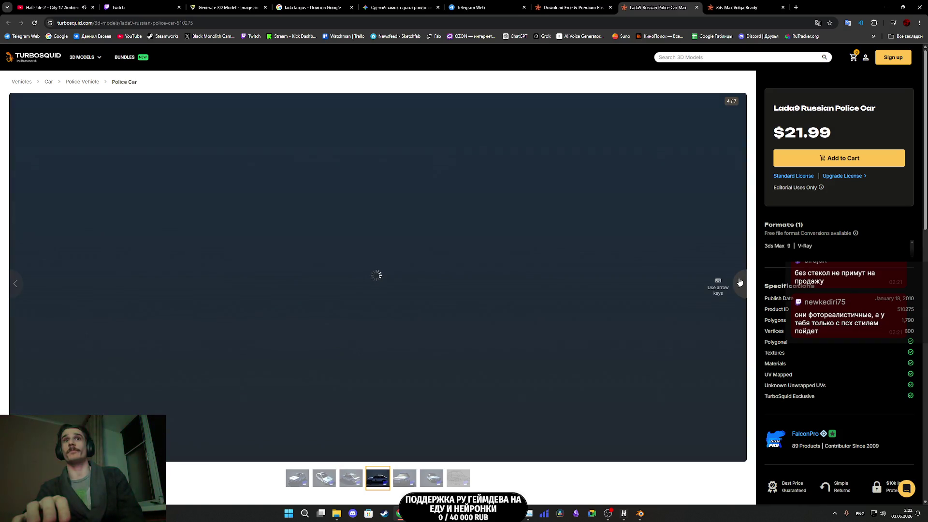
click(740, 282)
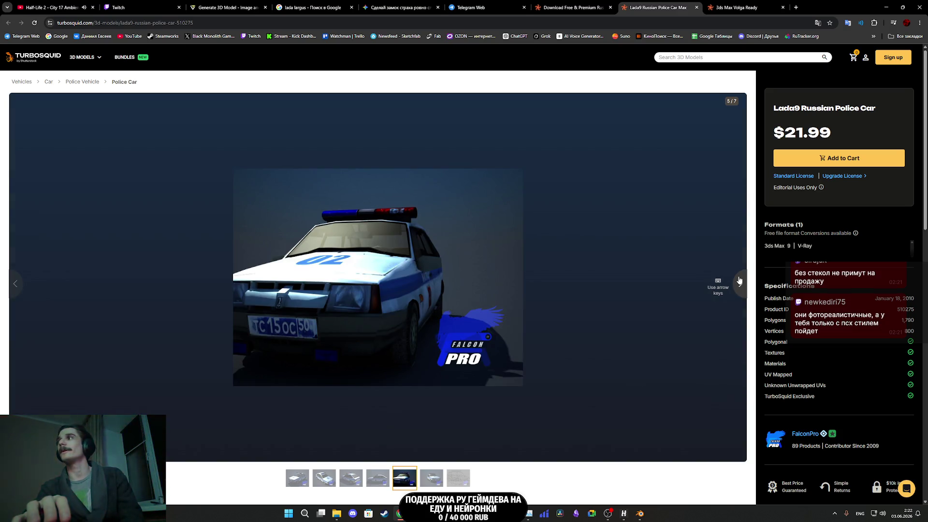
scroll(705, 283, down, 5)
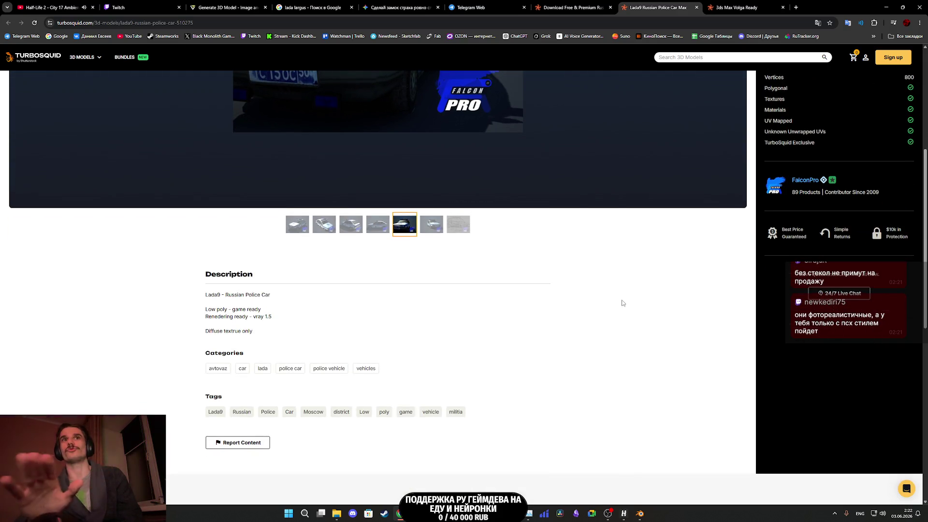
scroll(505, 329, up, 5)
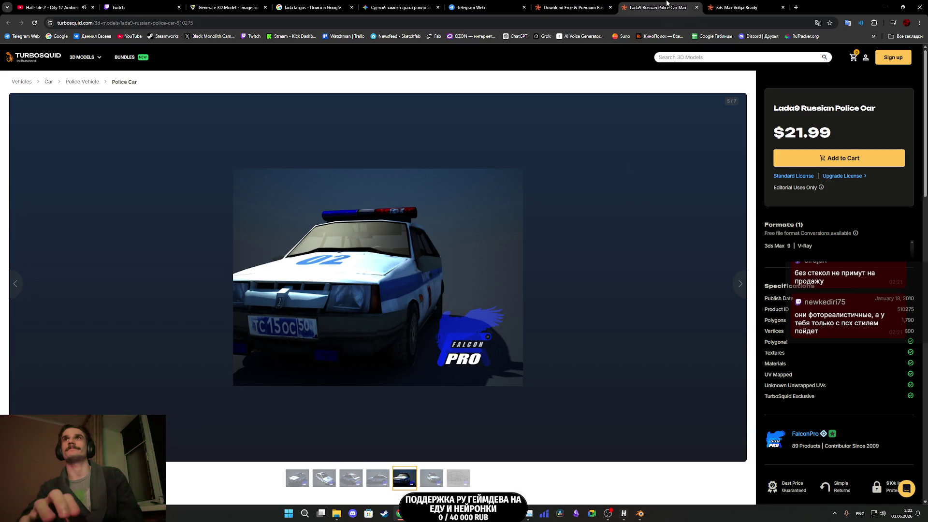
middle_click(667, 3)
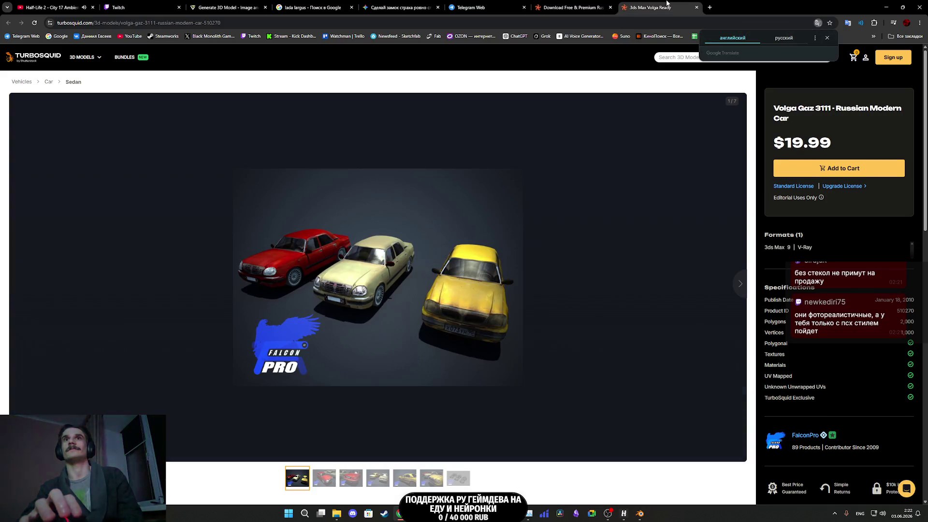
Step: Page through the Volga Gaz 3111 gallery, from the red close-up to the yellow taxi image
click(327, 482)
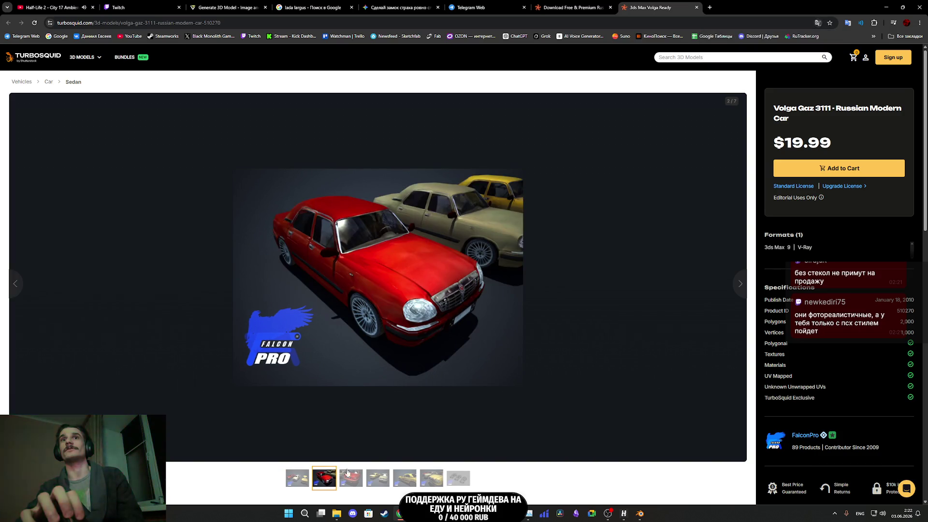
click(740, 284)
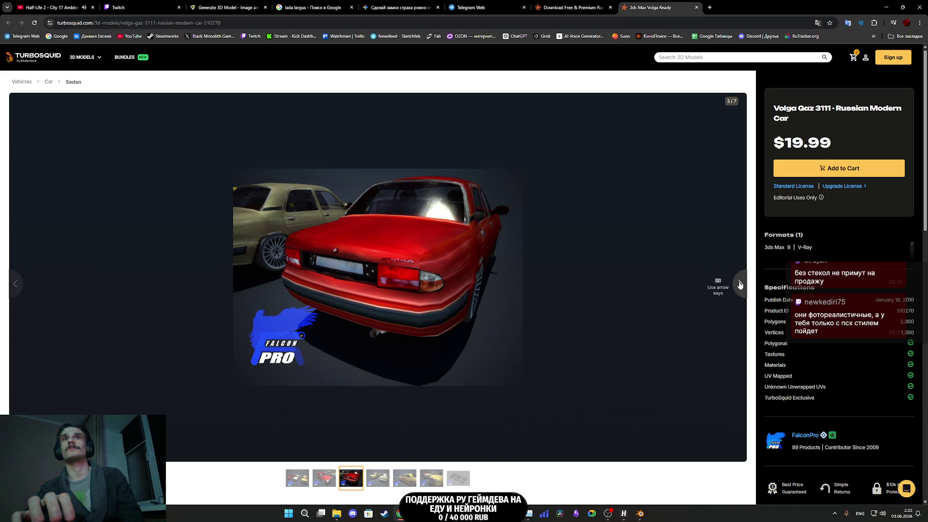
click(740, 285)
click(739, 284)
click(739, 285)
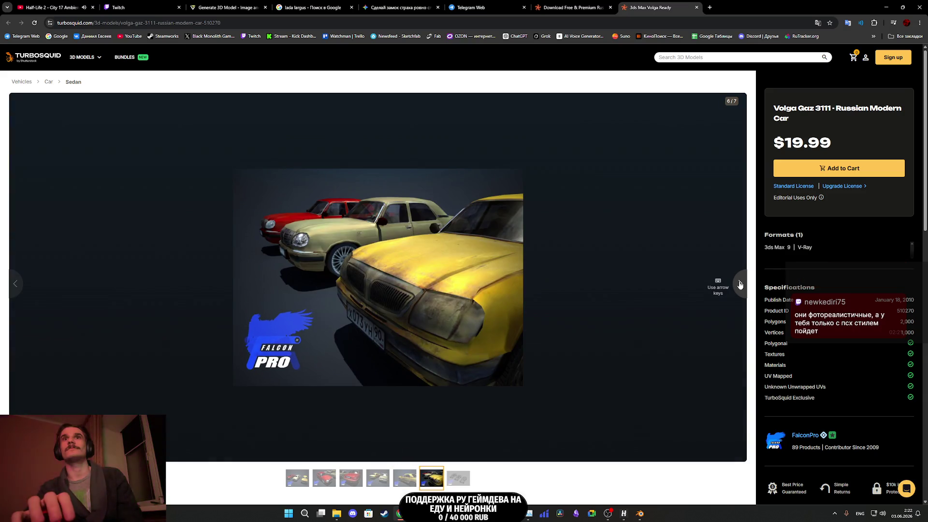
scroll(626, 273, down, 4)
scroll(625, 277, down, 2)
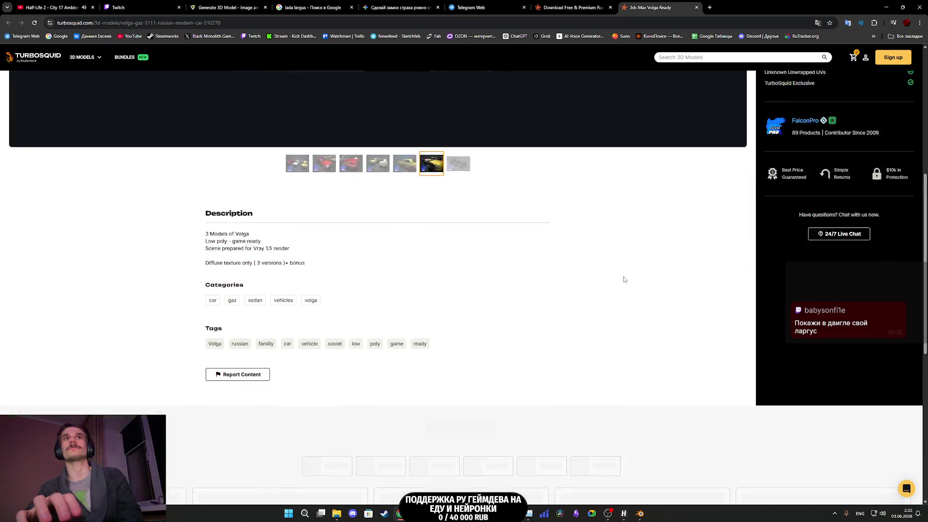
scroll(624, 279, up, 2)
scroll(623, 278, up, 5)
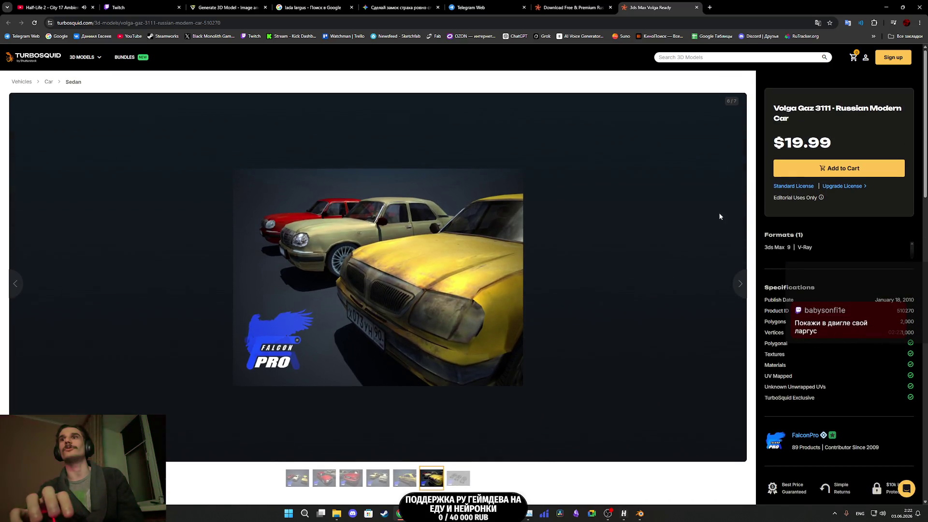
Step: Close the Volga page and open the LLargus mesh asset in Unreal
middle_click(646, 9)
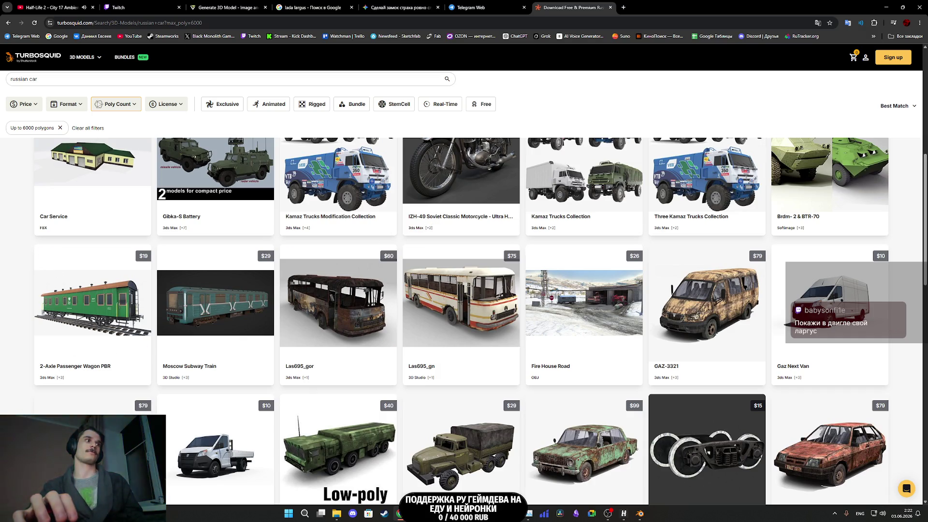
key(alt+Tab)
click(188, 384)
double_click(188, 383)
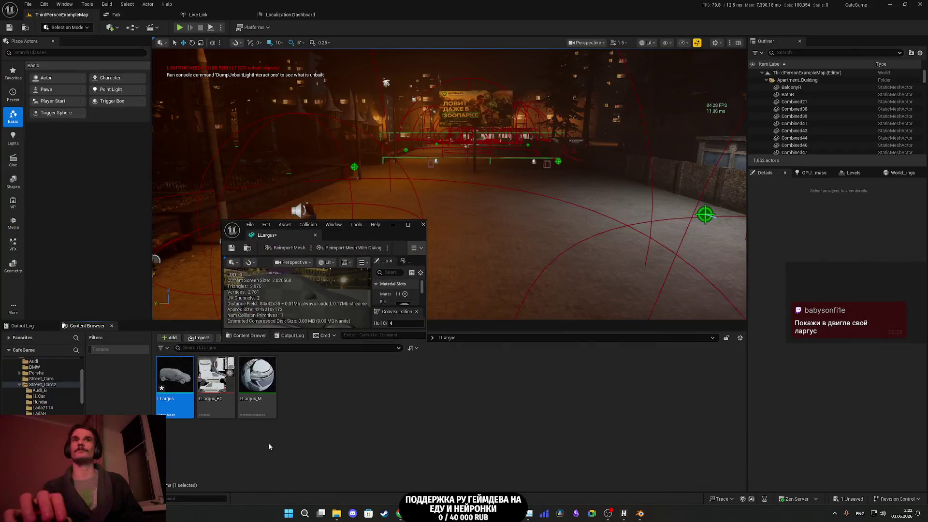
Step: Assign LLargus_BC as the Color texture of the LLargus_M material instance
click(271, 380)
click(216, 375)
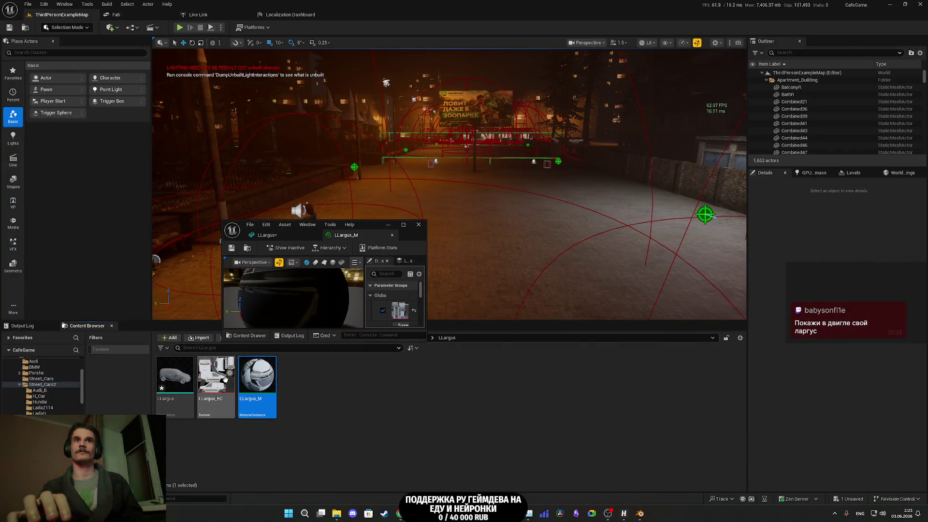
double_click(373, 229)
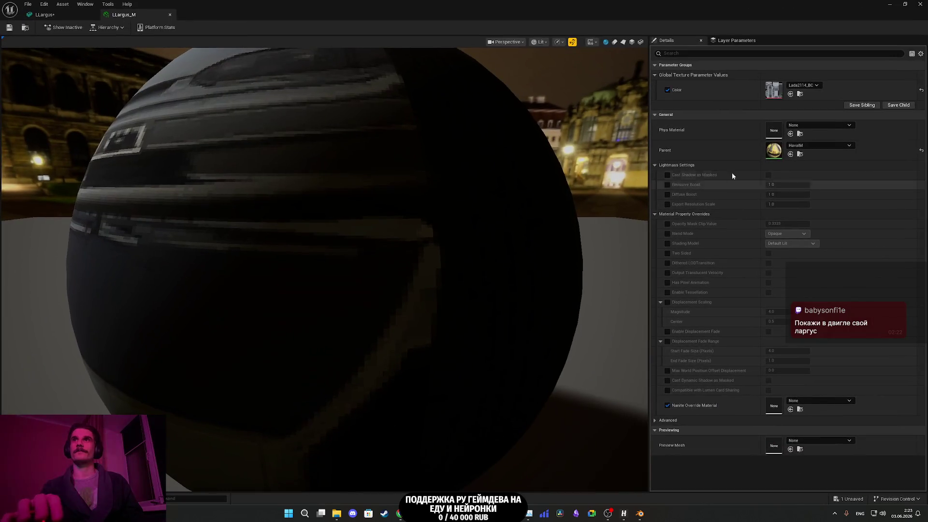
click(791, 94)
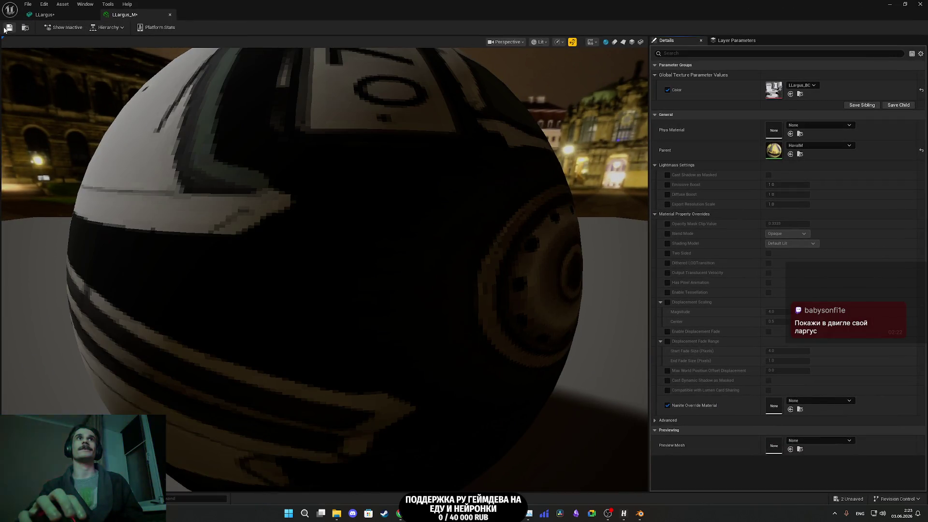
click(169, 14)
Step: Inspect the textured LLargus van from front, rear and wheel in the mesh editor
click(905, 4)
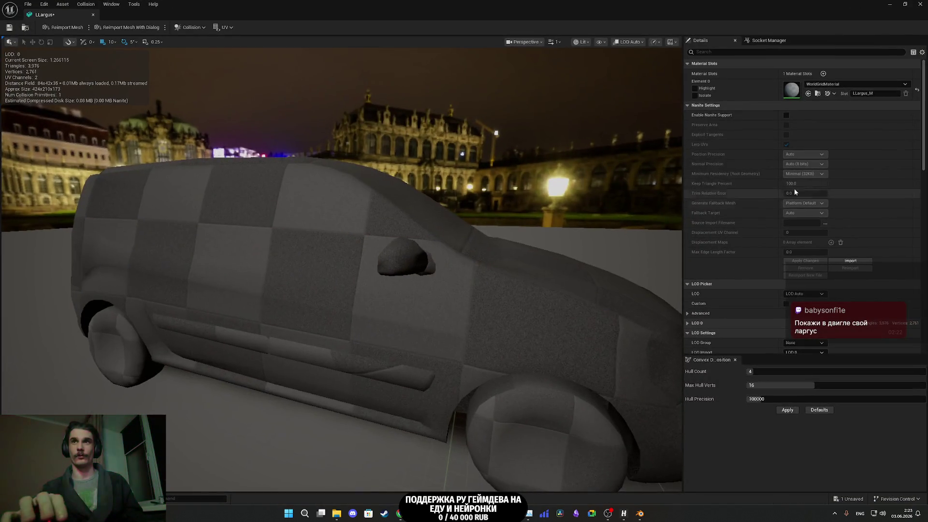
double_click(358, 231)
drag(484, 242, 184, 242)
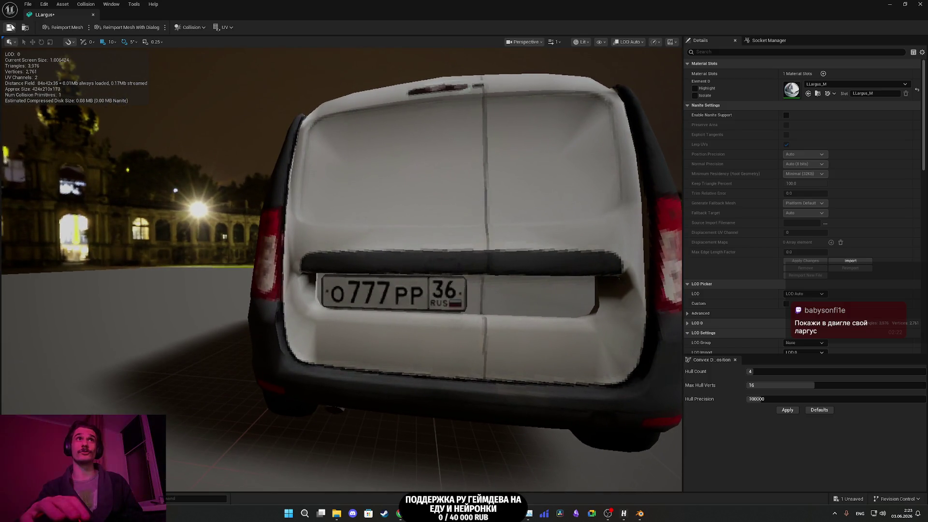
drag(129, 117, 34, 117)
mouse_move(338, 241)
mouse_down()
mouse_move(194, 241)
mouse_move(426, 135)
mouse_up()
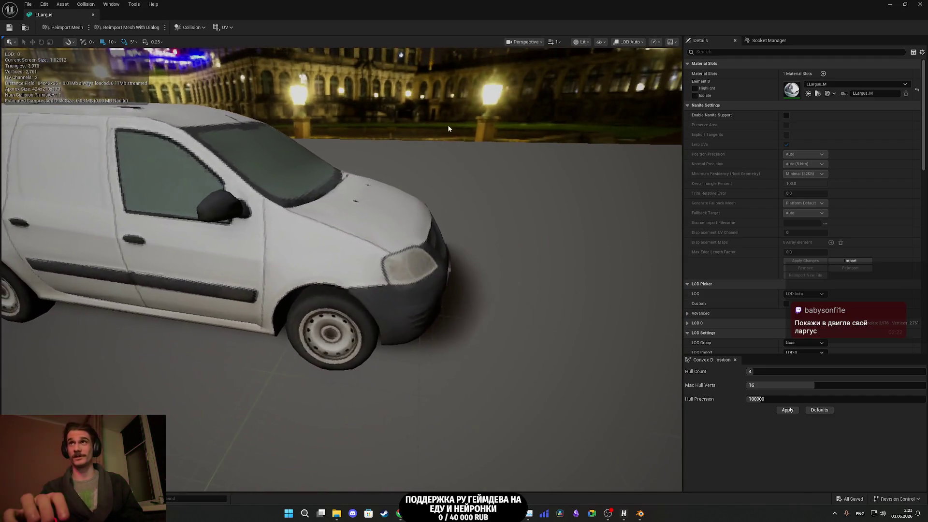
drag(393, 172, 244, 183)
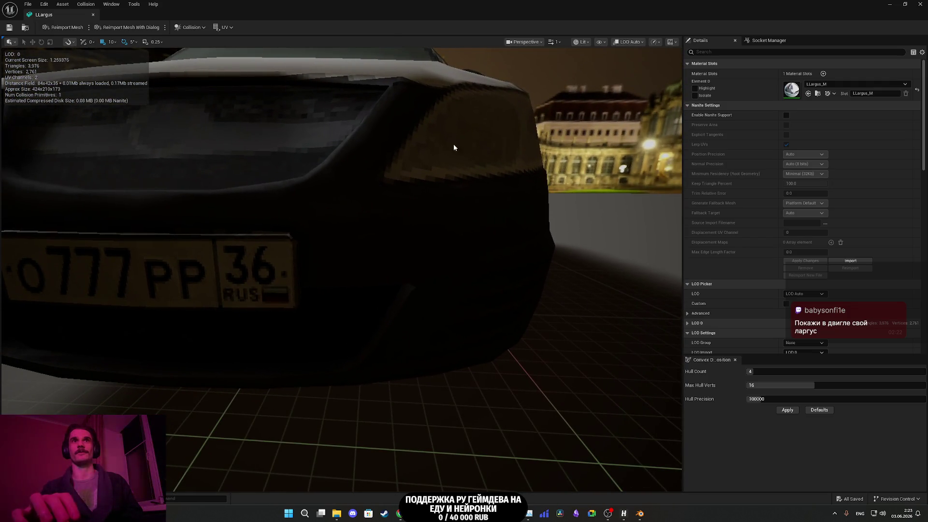
click(921, 4)
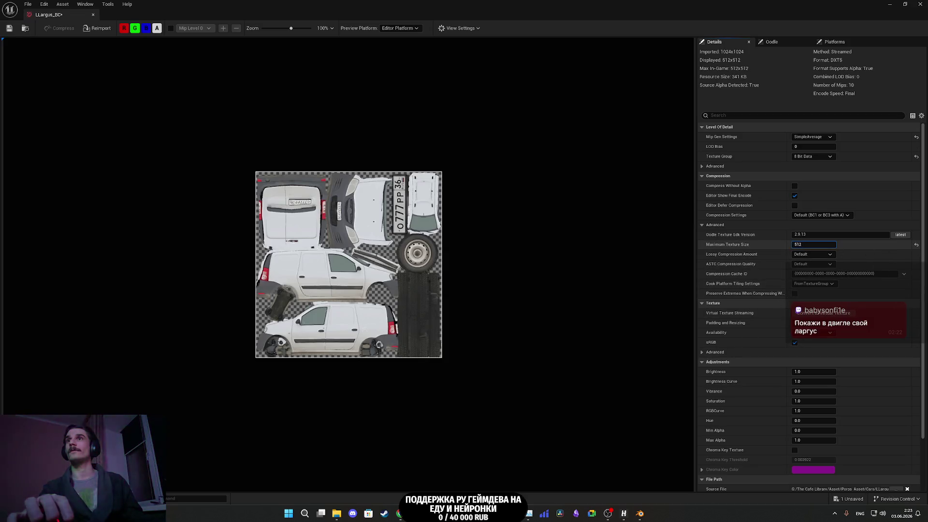
text(1024)
Step: Apply a 1024 maximum texture size and check the van mesh at that resolution
key(Return)
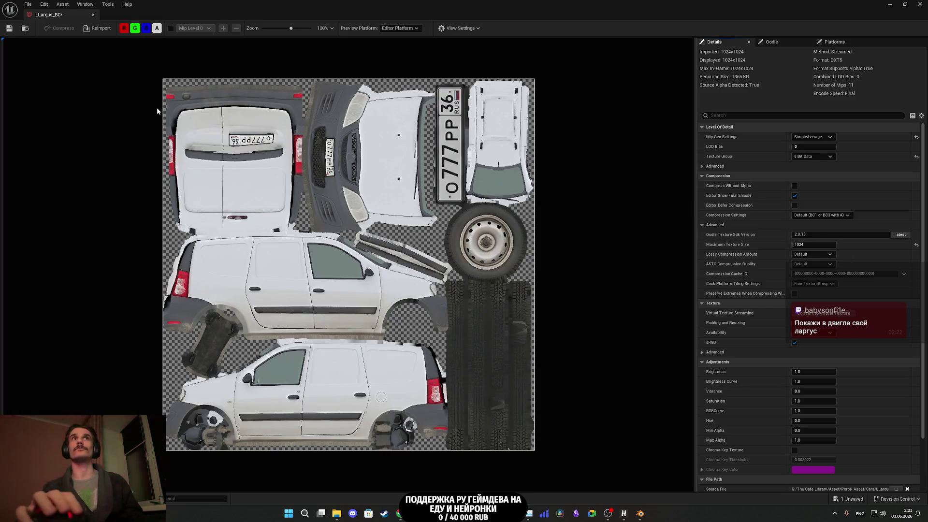
click(889, 4)
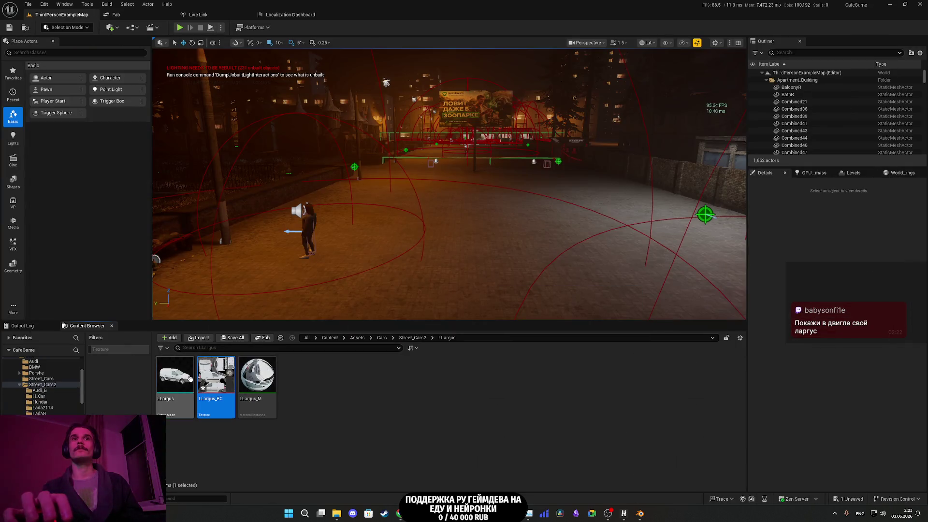
double_click(190, 379)
mouse_move(440, 307)
mouse_down()
mouse_move(517, 311)
mouse_move(283, 312)
mouse_move(462, 323)
mouse_up()
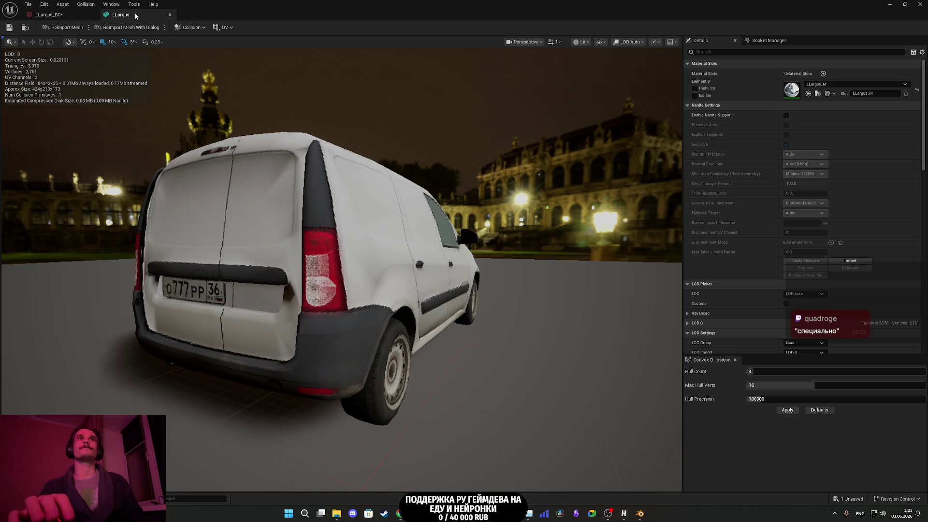
Step: Set LLargus_BC's maximum texture size back to 512
click(169, 14)
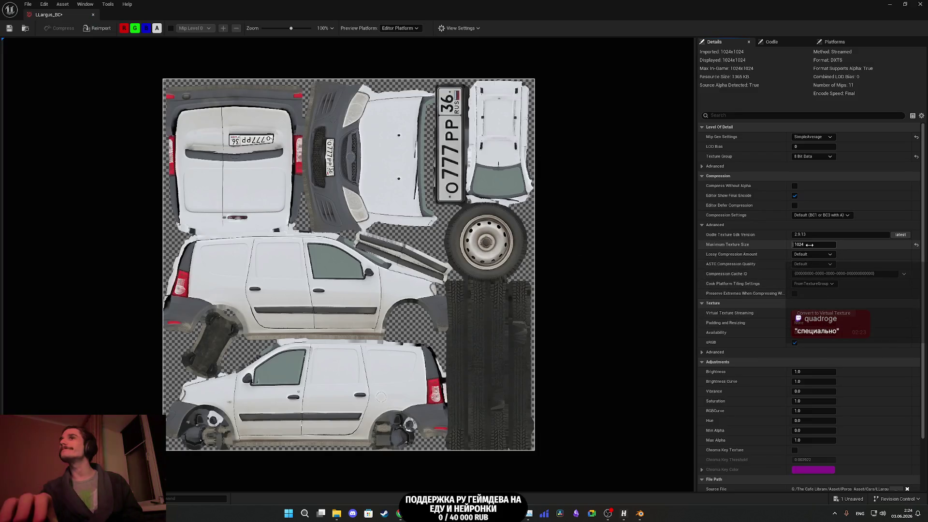
text(512)
key(Return)
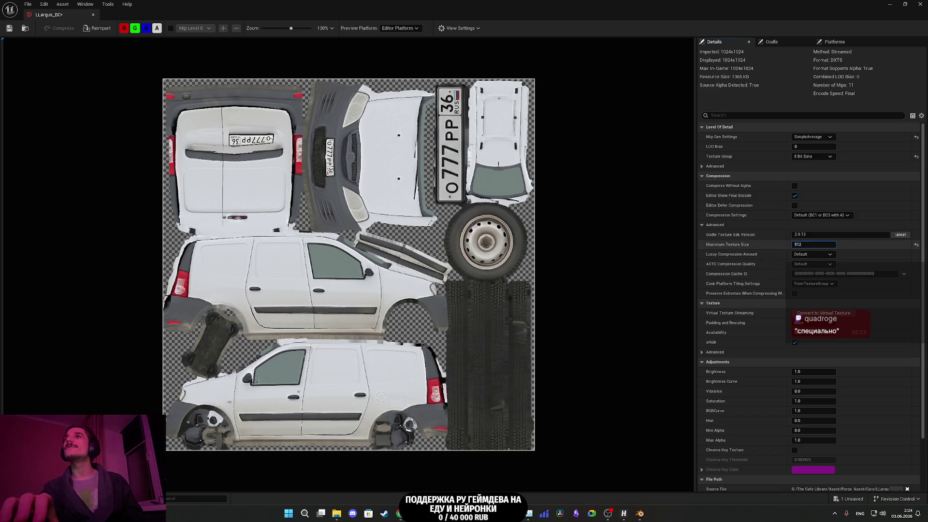
key(Return)
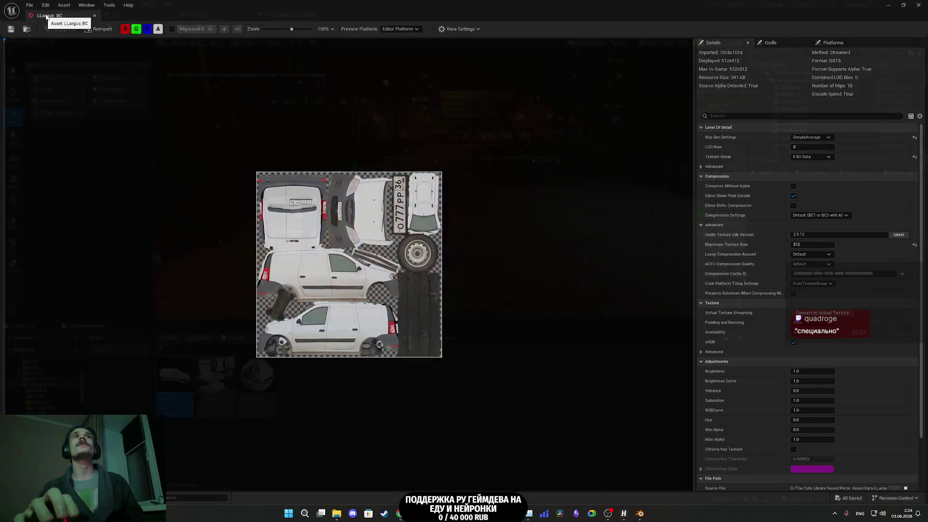
Step: Close the LLargus_BC texture, fly past the cafe down the alley, and select parked car 1_W7
click(93, 15)
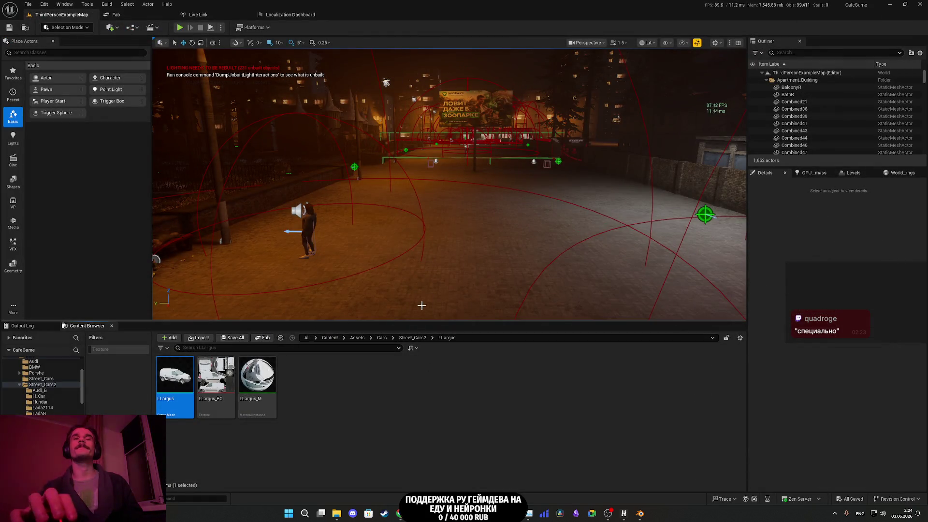
drag(338, 242, 396, 242)
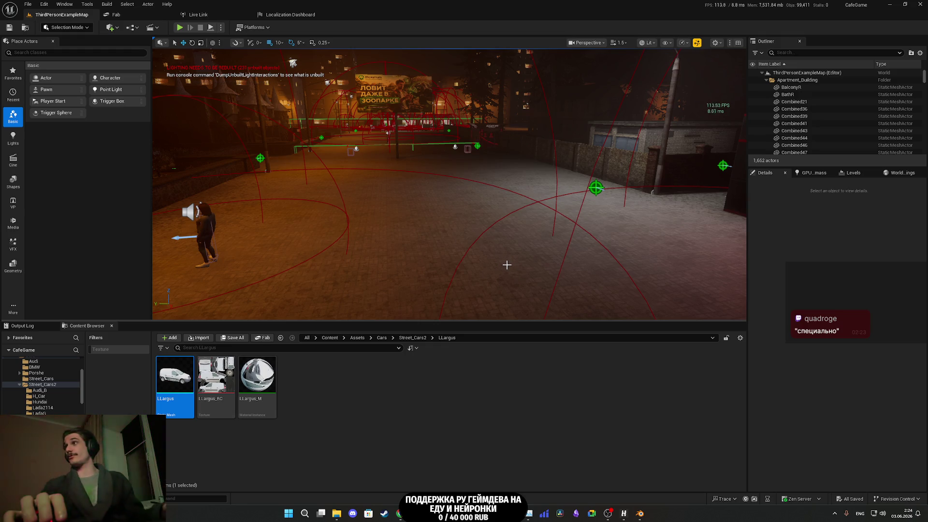
mouse_move(479, 234)
mouse_down()
mouse_move(541, 228)
mouse_move(484, 218)
mouse_up()
mouse_move(449, 184)
mouse_down()
mouse_move(469, 182)
mouse_move(481, 234)
mouse_up()
scroll(455, 185, up, 2)
scroll(447, 182, down, 2)
scroll(455, 184, up, 2)
scroll(464, 183, down, 2)
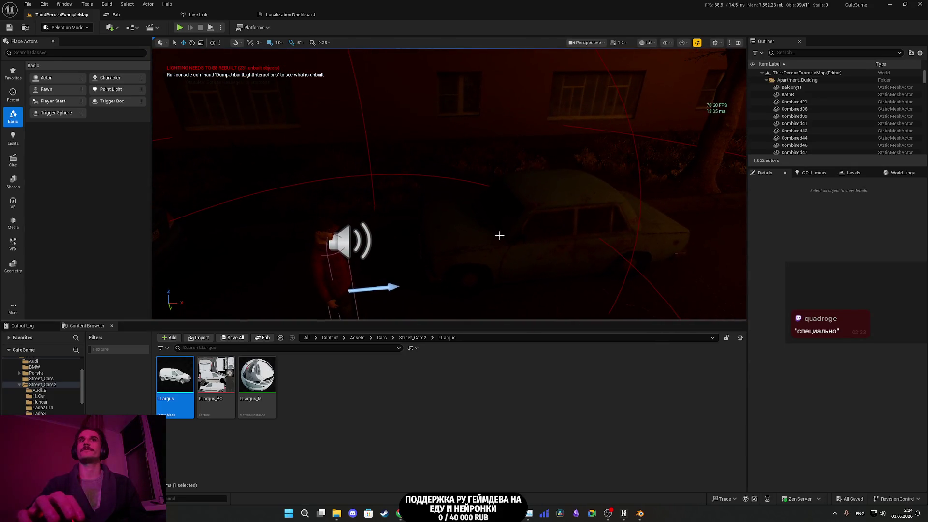
click(500, 236)
click(853, 344)
Step: Rotate the LLargus van on 1_W7 to face along the street, then fly down the parked cars
drag(636, 248, 590, 237)
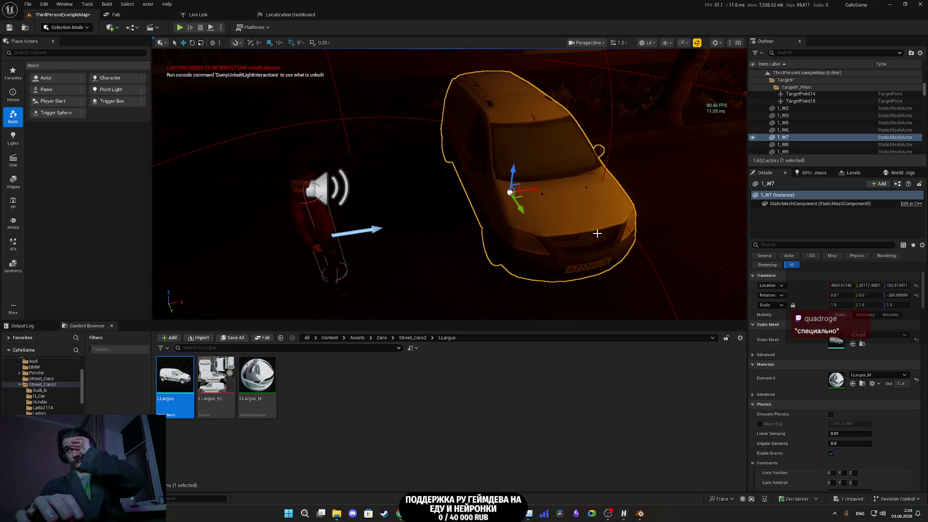
drag(596, 231, 600, 241)
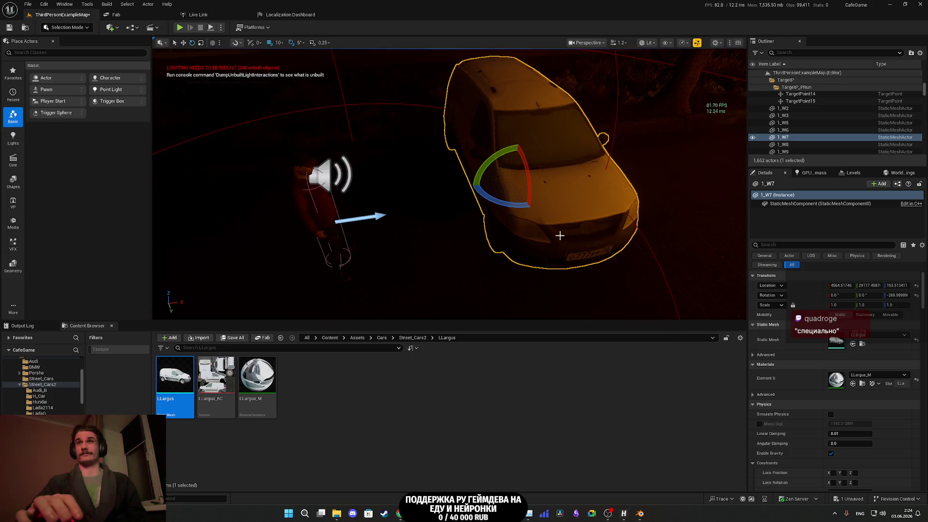
mouse_move(543, 205)
mouse_down()
mouse_move(528, 208)
mouse_move(534, 122)
mouse_move(572, 224)
mouse_move(556, 237)
mouse_move(544, 217)
mouse_move(502, 232)
mouse_move(488, 222)
mouse_move(454, 228)
mouse_up()
drag(551, 239, 550, 239)
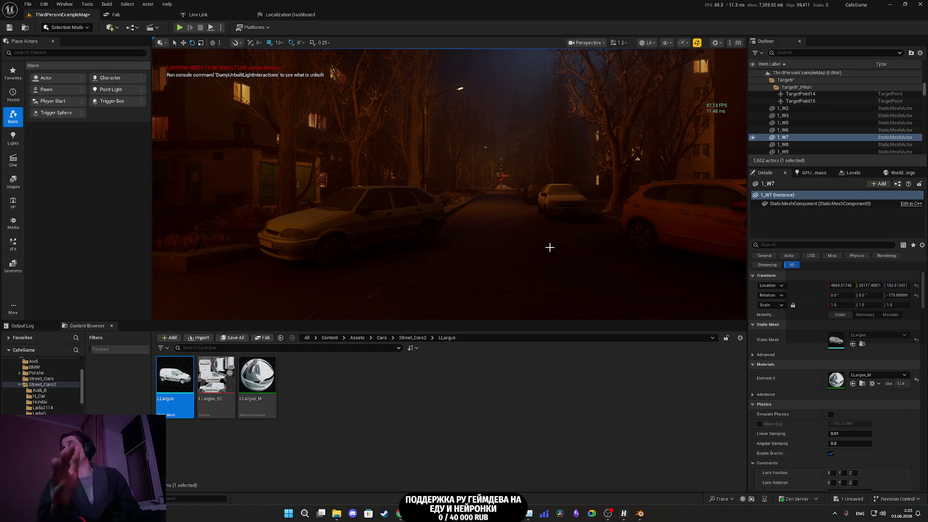
mouse_move(550, 248)
mouse_down()
mouse_move(544, 237)
mouse_move(568, 226)
mouse_move(513, 230)
mouse_move(570, 227)
mouse_move(527, 228)
mouse_move(537, 228)
mouse_move(438, 181)
mouse_up()
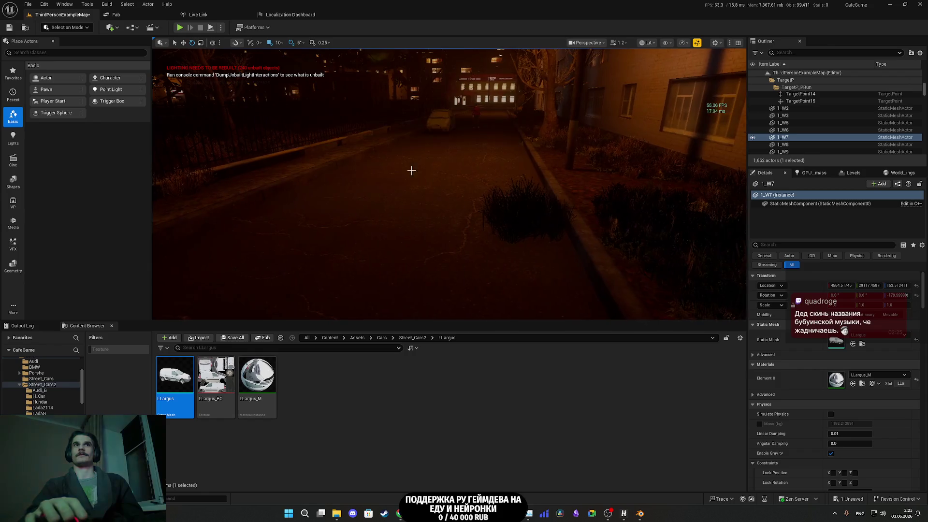
click(66, 28)
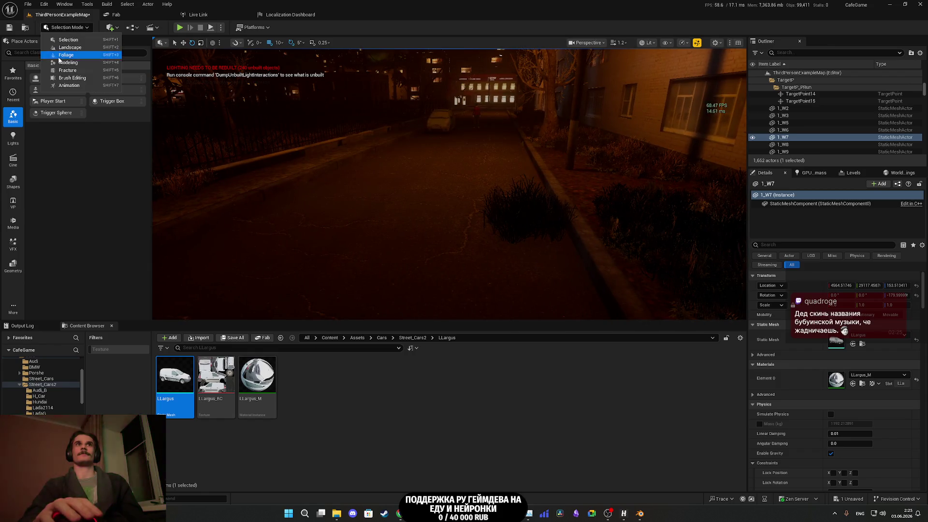
Step: In Foliage Mode, select all foliage types and erase the grass from the pavement
click(72, 56)
key(f)
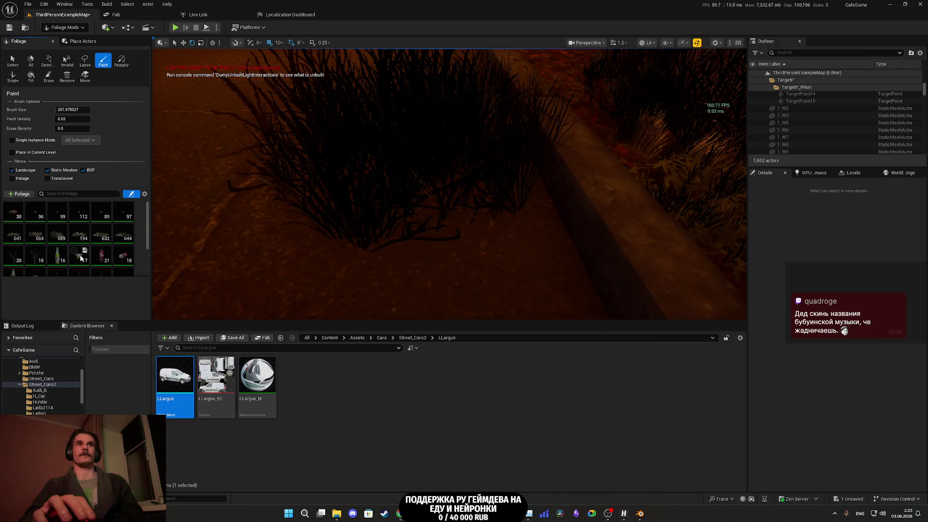
click(57, 256)
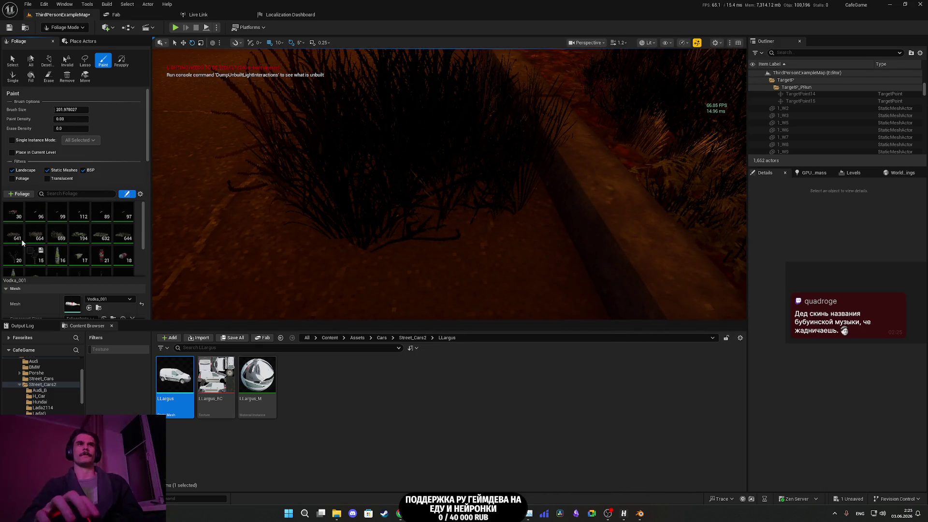
key(ctrl+a)
click(7, 211)
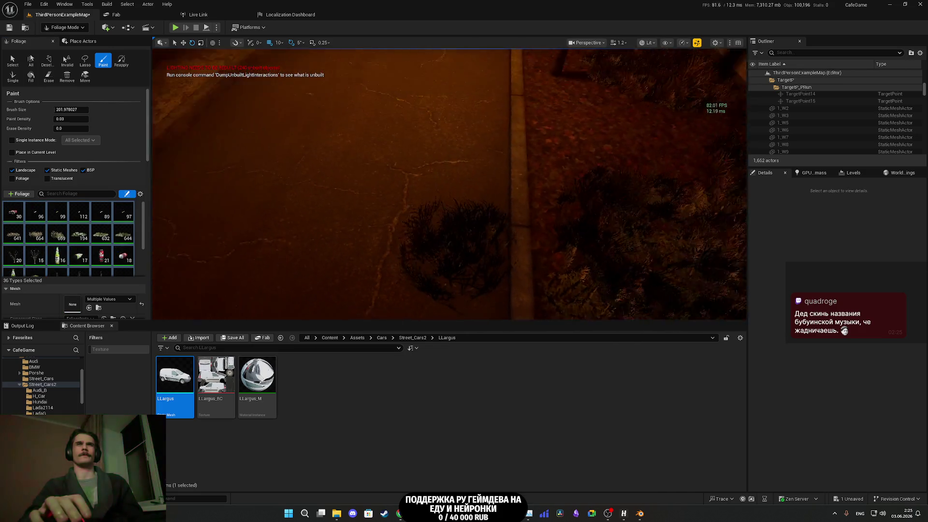
key(shift)
mouse_move(367, 231)
mouse_down()
mouse_move(339, 203)
mouse_move(411, 183)
mouse_move(134, 34)
mouse_up()
Step: Return to Selection Mode and look over the roadside dirt and grass
click(63, 27)
click(73, 40)
mouse_move(282, 144)
mouse_down()
mouse_move(299, 164)
mouse_move(320, 160)
mouse_move(300, 174)
mouse_up()
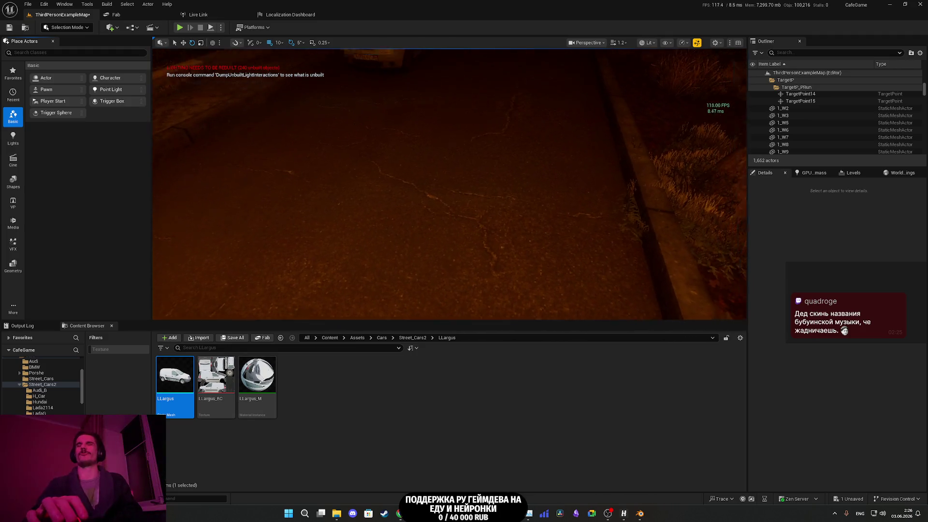
drag(299, 175, 294, 188)
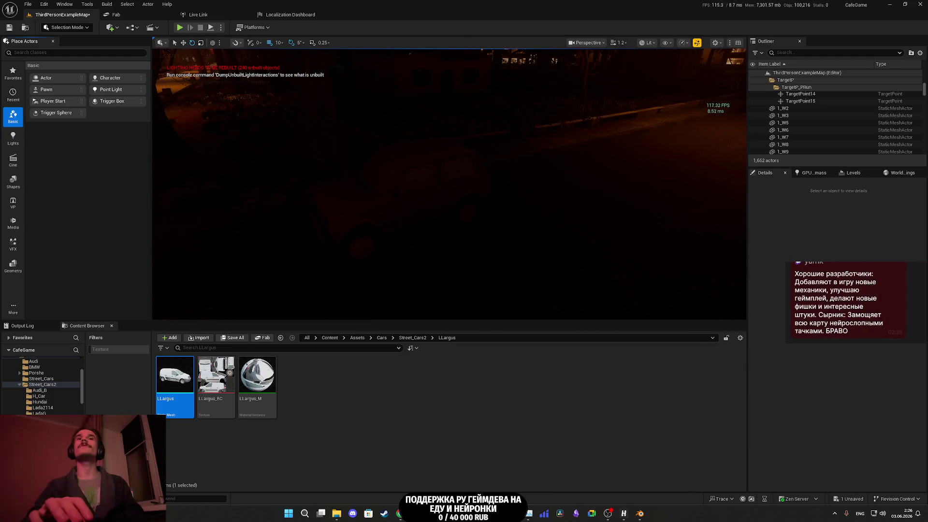
Step: Duplicate Niva 1_W16 aside and give the original the LLargus van mesh
click(357, 220)
key(w)
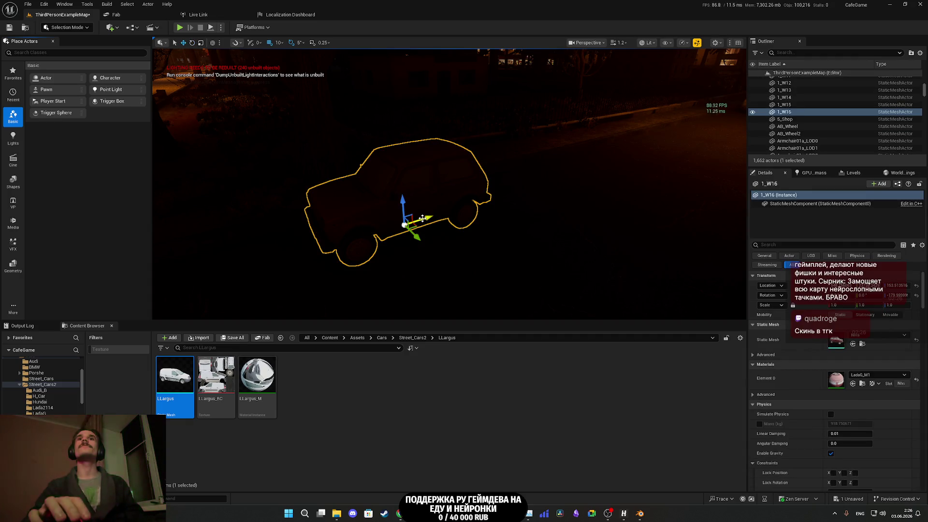
mouse_move(426, 217)
mouse_down()
mouse_move(562, 200)
mouse_move(568, 184)
mouse_up()
click(377, 222)
drag(184, 382, 842, 342)
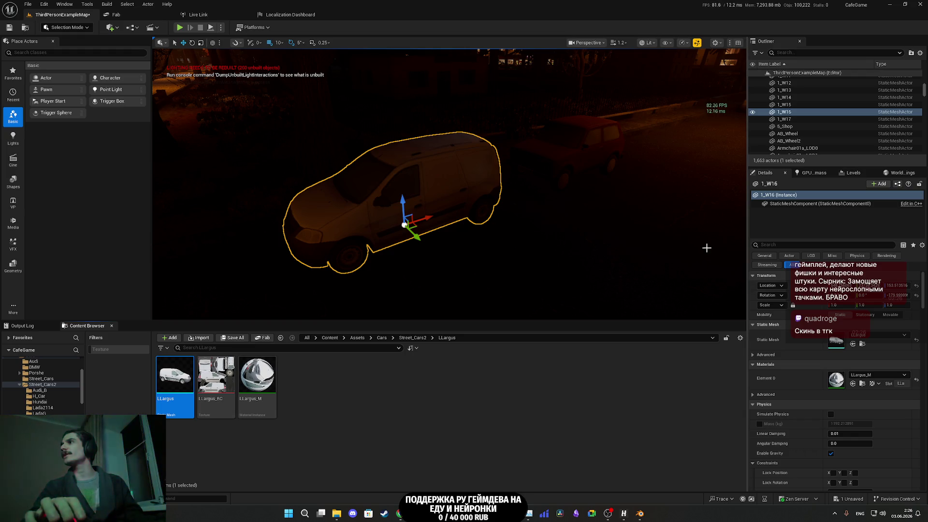
mouse_move(622, 164)
mouse_down()
mouse_move(484, 170)
mouse_move(477, 179)
mouse_move(597, 149)
mouse_up()
Step: Save ThirdPersonExampleMap and move the Niva copy 1_W17 away from the van
click(233, 338)
click(522, 338)
mouse_move(648, 201)
mouse_down()
mouse_move(686, 206)
mouse_move(622, 197)
mouse_up()
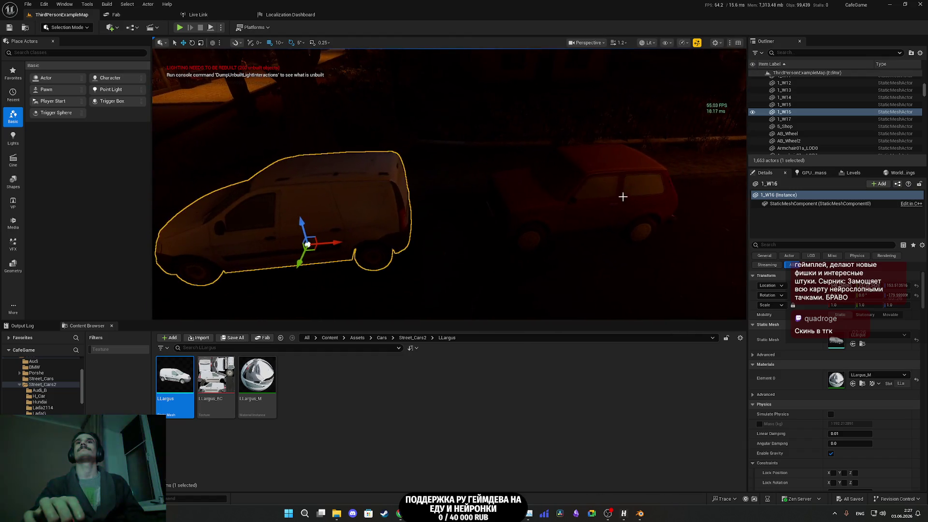
click(544, 208)
mouse_move(568, 205)
mouse_down()
mouse_move(510, 179)
mouse_move(609, 184)
mouse_move(522, 203)
mouse_move(502, 227)
mouse_move(464, 247)
mouse_move(545, 180)
mouse_up()
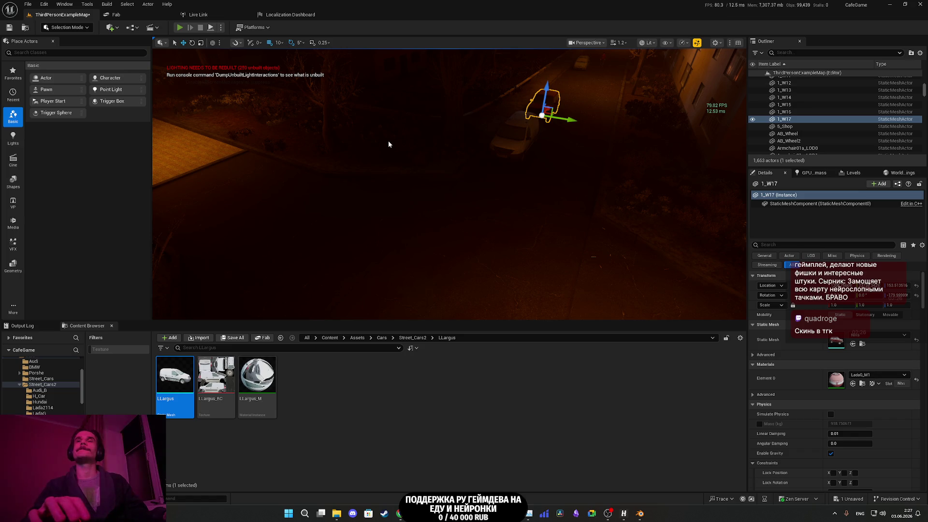
click(179, 28)
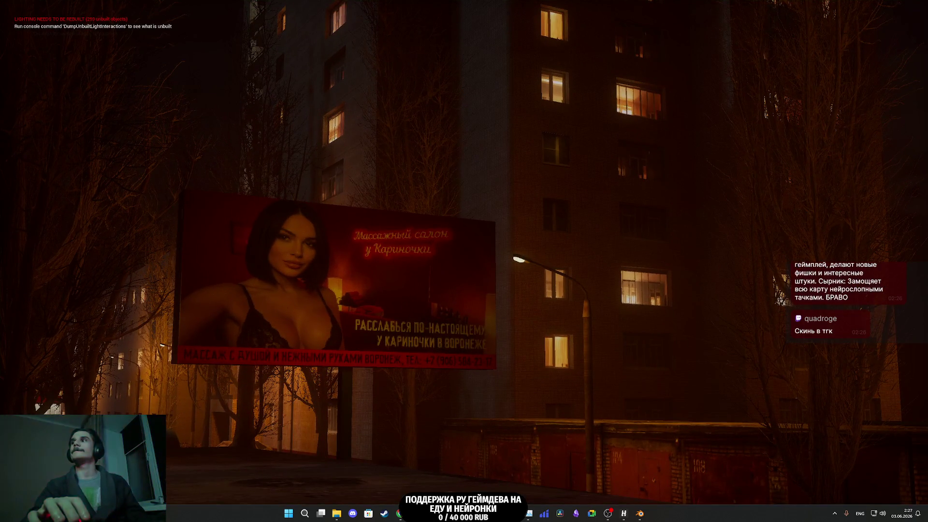
Step: Switch on the light, take the wardrobe clothes, and walk through the bedroom to the hallway
key(e)
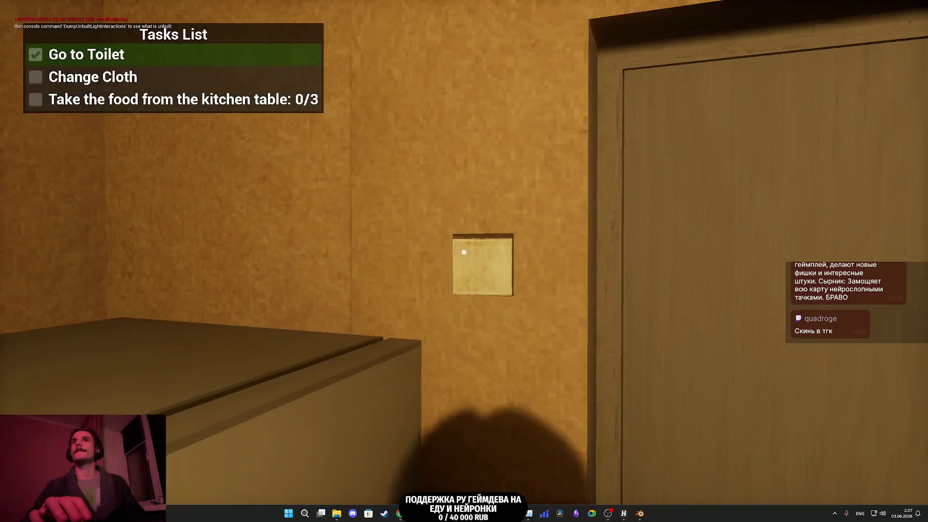
key(e)
key(e)
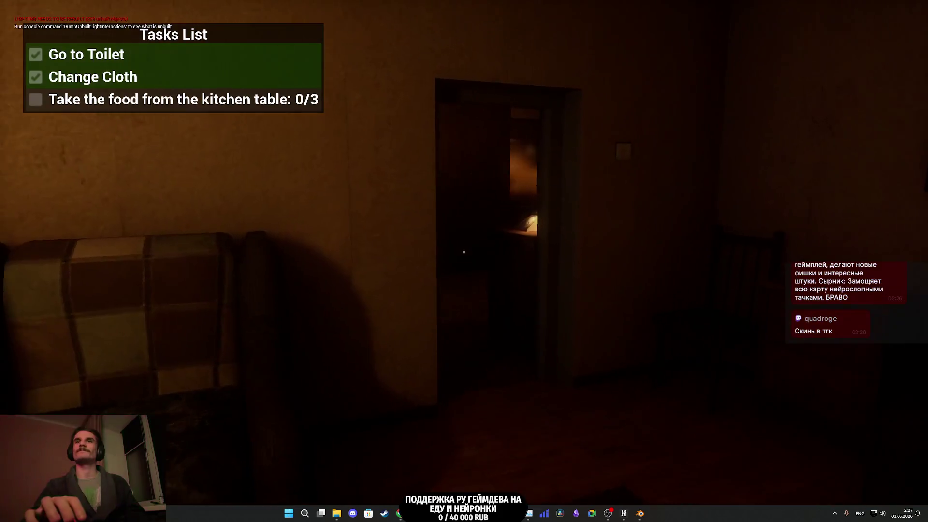
key(w)
key(e)
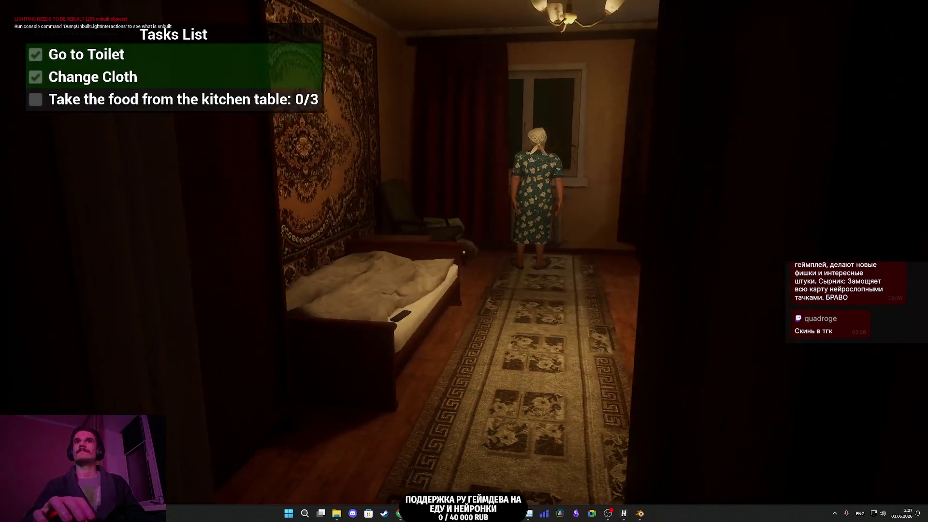
key(w)
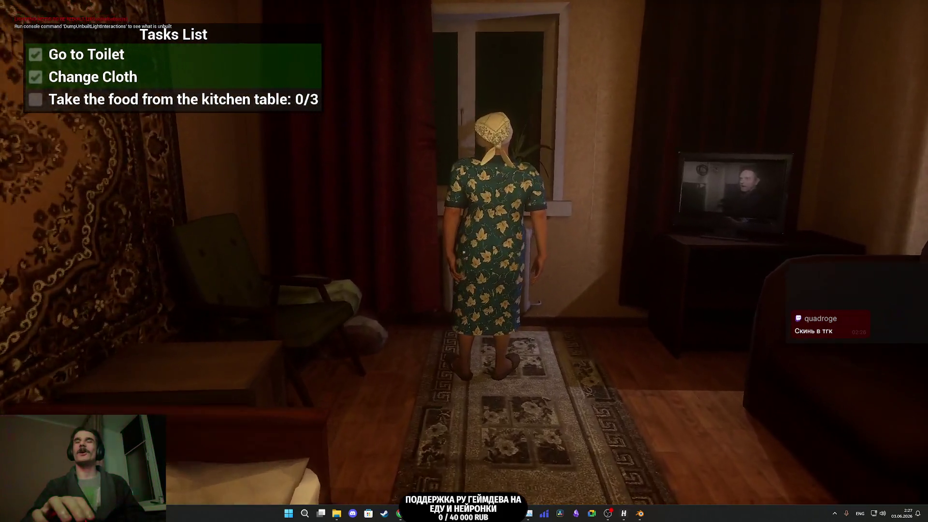
key(w)
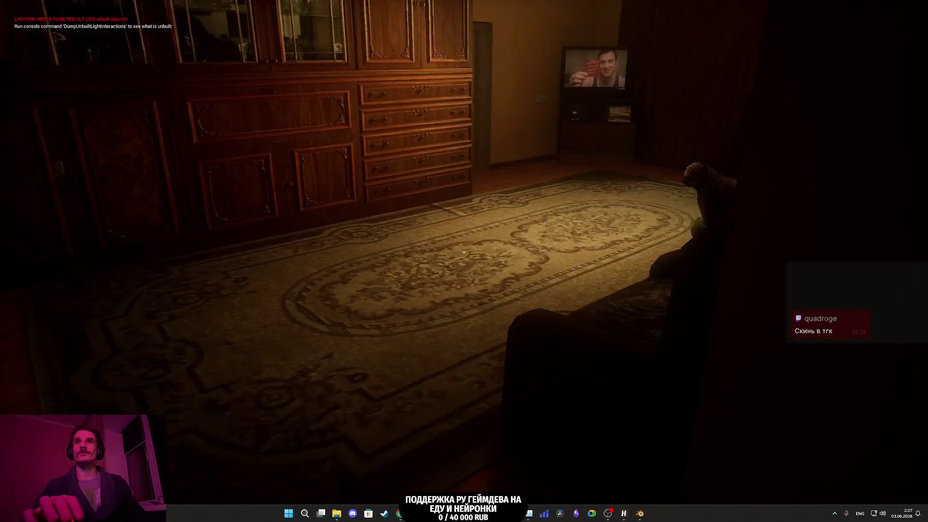
Step: Cross the balcony and open the door to the grandmother's bedroom
key(w)
key(e)
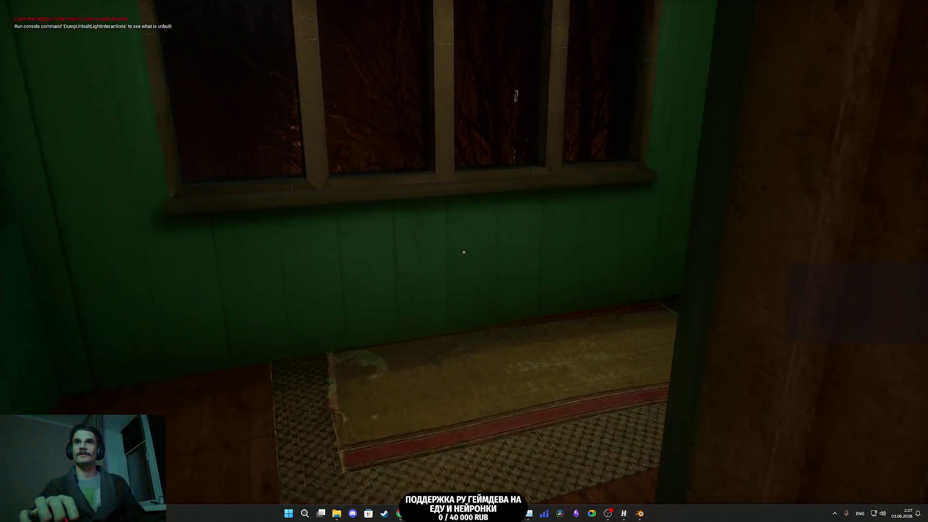
key(w)
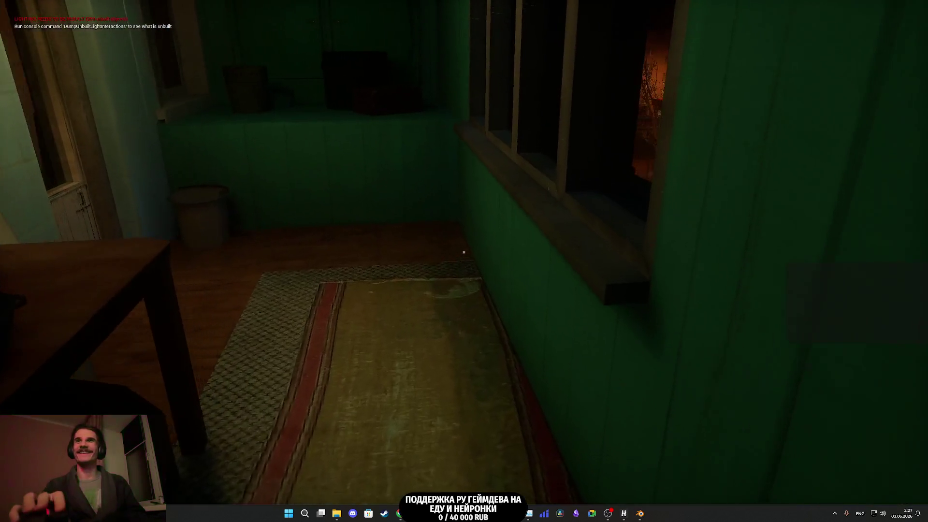
key(w)
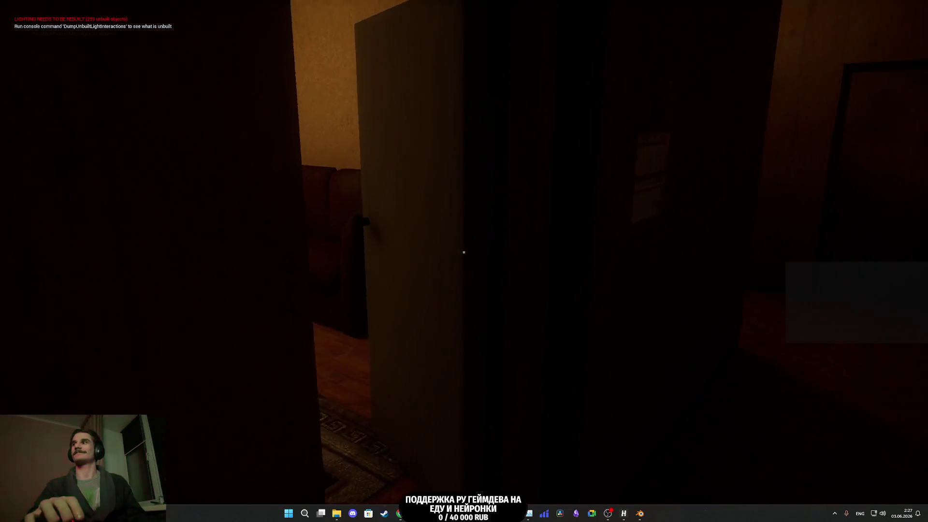
click(464, 252)
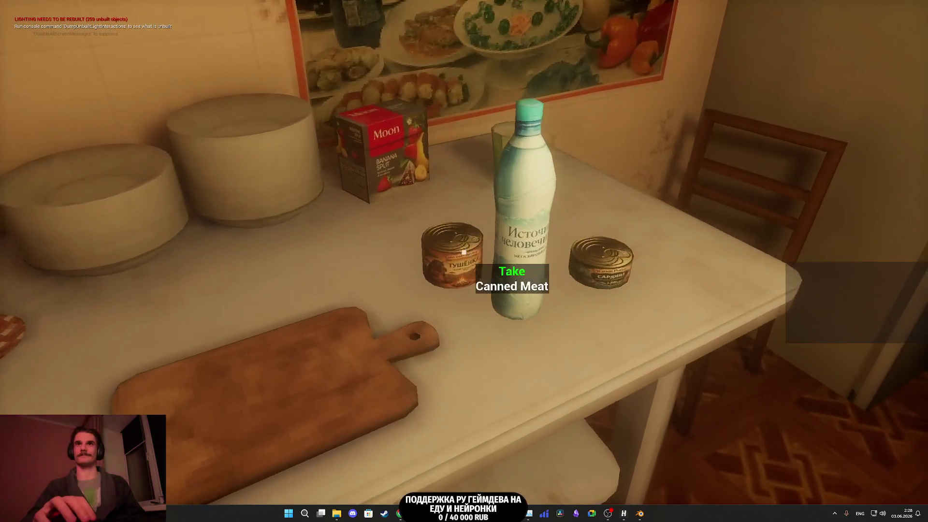
Step: Take the canned meat, water bottle and last food item from the kitchen table
click(464, 252)
click(464, 252)
click(464, 252)
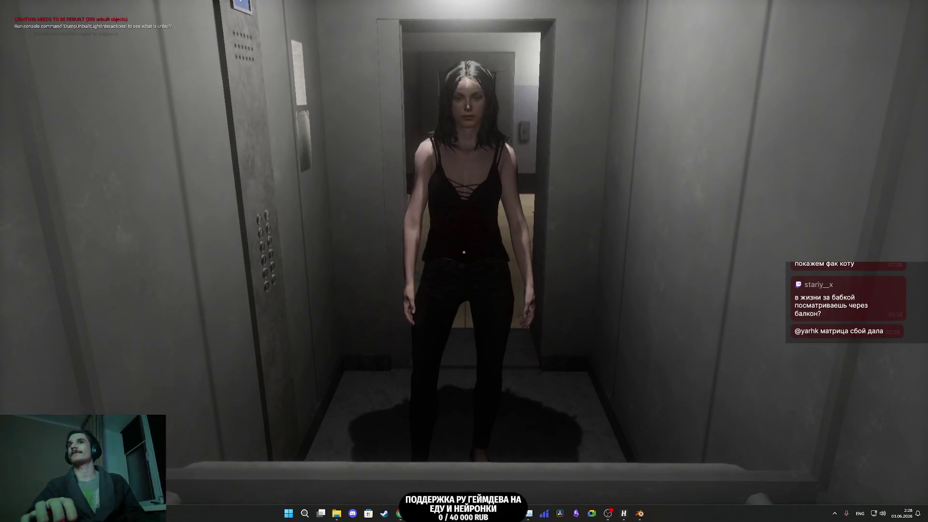
Step: Walk out of the elevator, past the mailboxes and through the corridor into the courtyard
key(w)
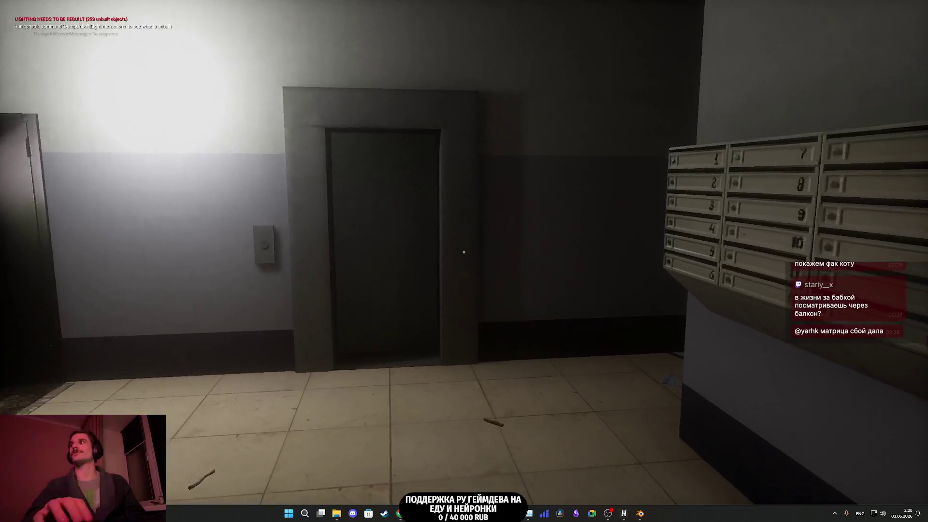
key(w)
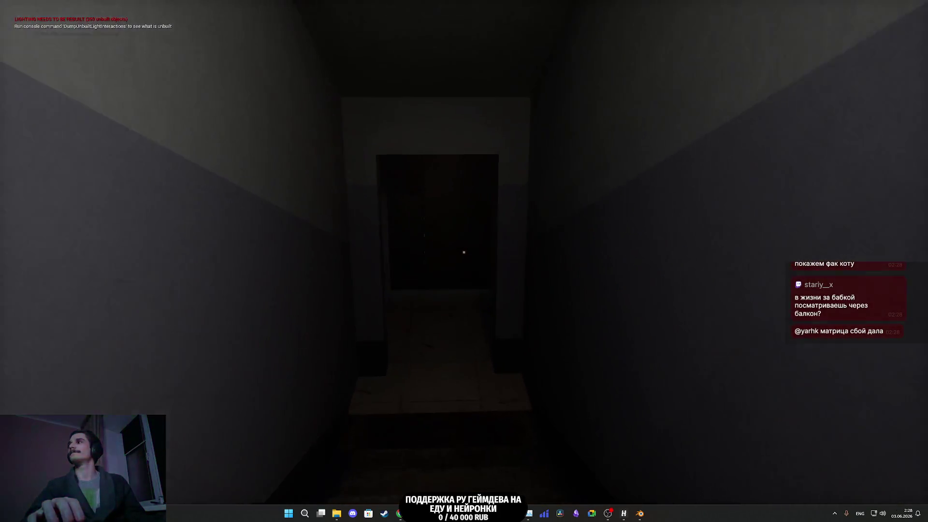
key(w)
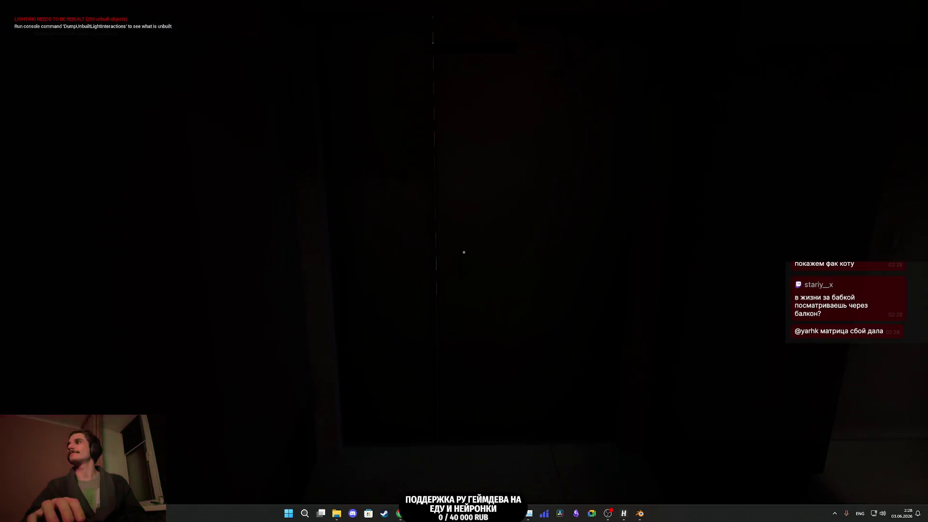
key(w)
key(w)
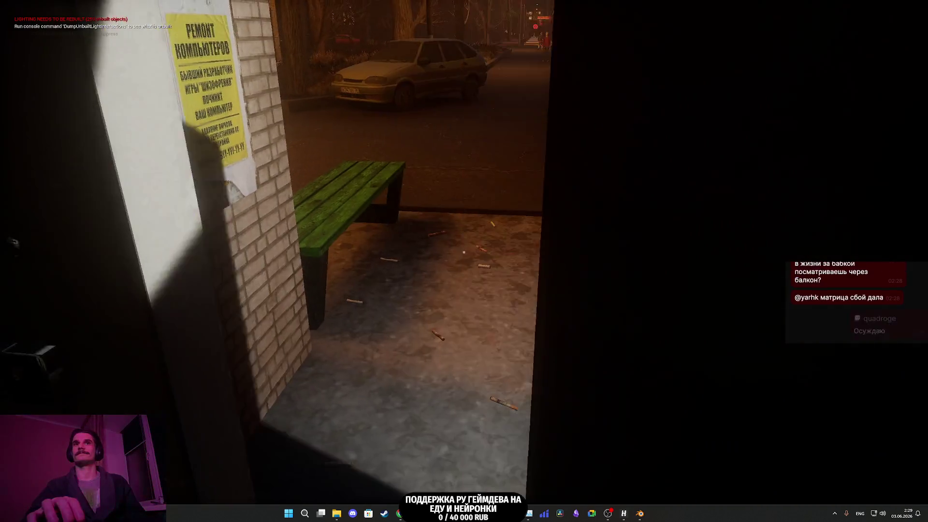
Step: Walk down the street past the RU ZONE van toward the brick building entrance
key(w)
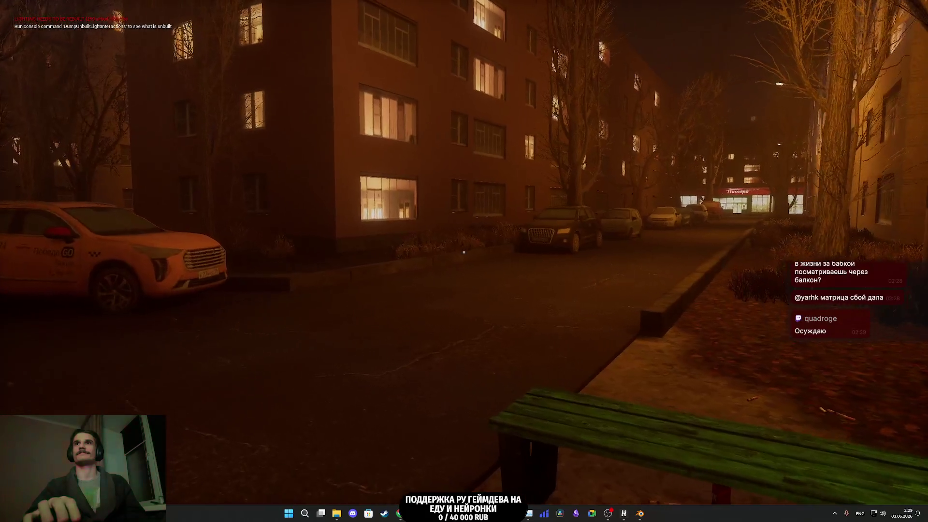
key(w)
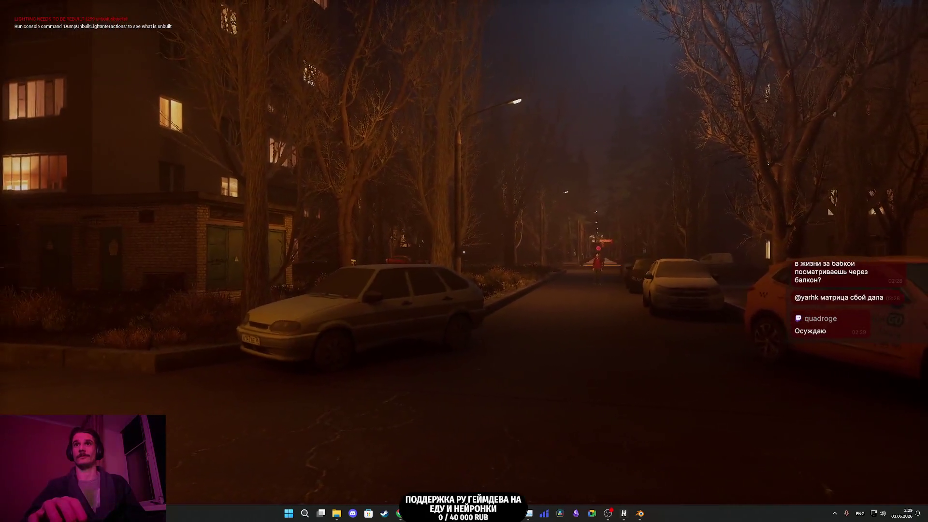
key(w)
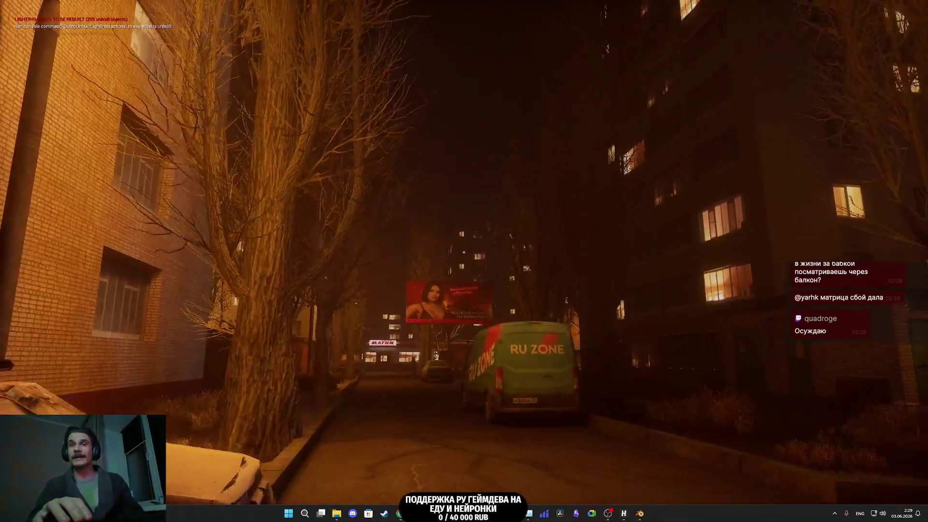
key(w)
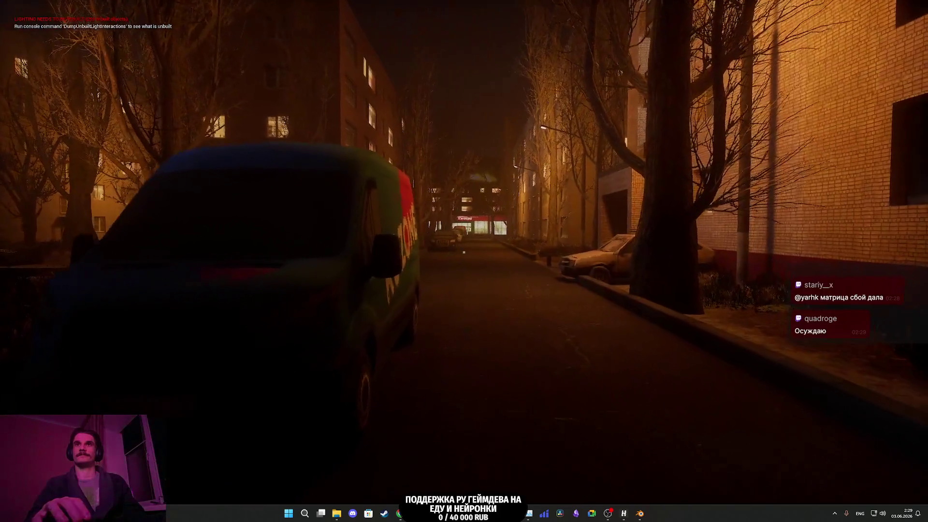
key(w)
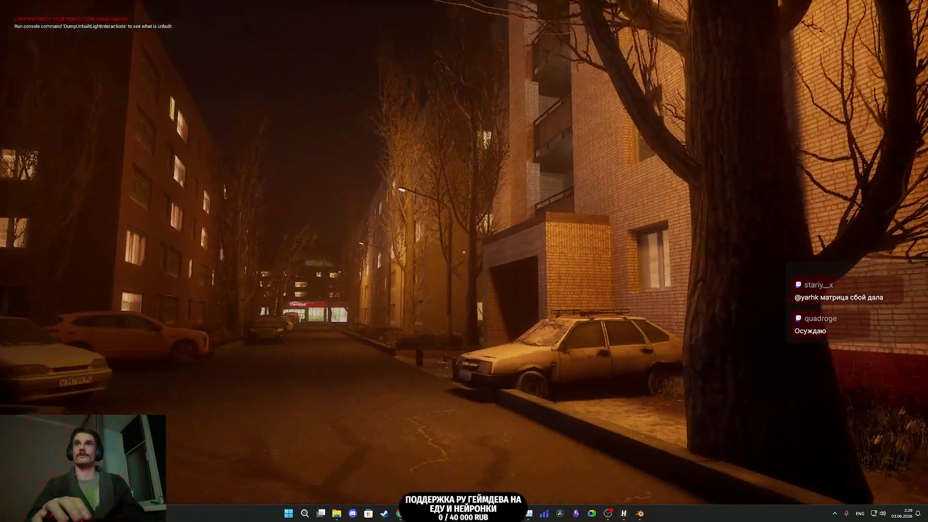
key(w)
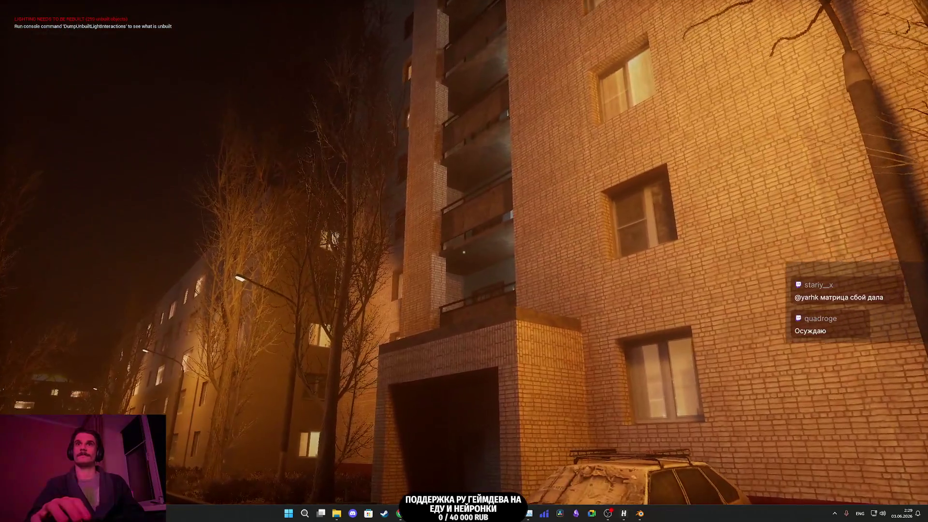
key(w)
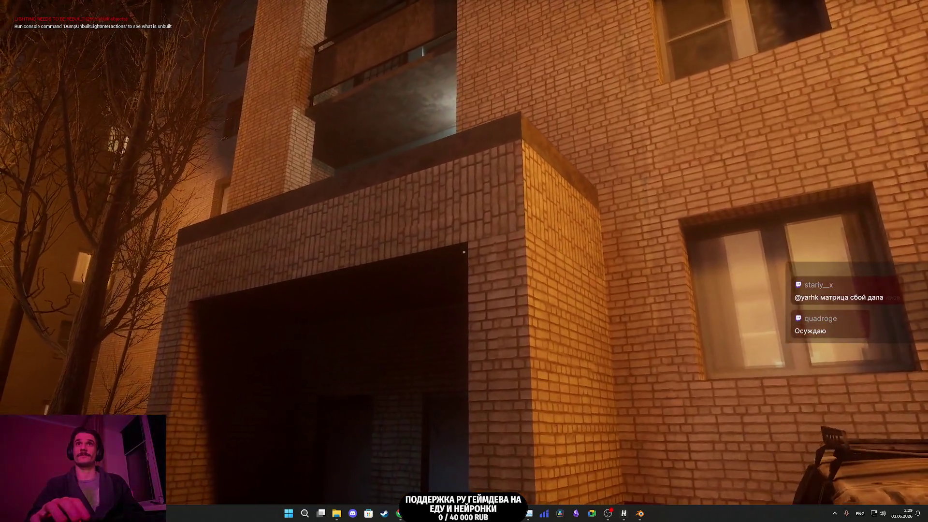
Step: Continue along the courtyard street up alongside the parked Audi SUV
mouse_move(464, 252)
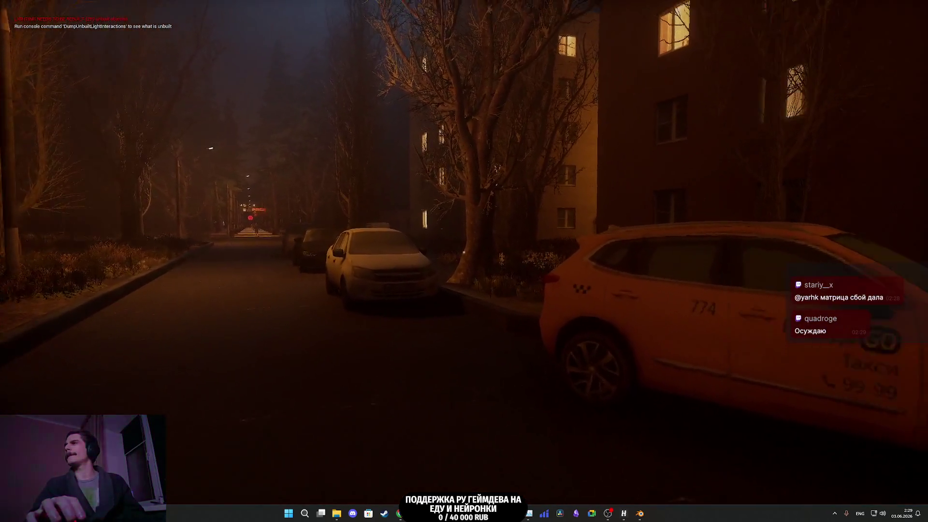
key(w)
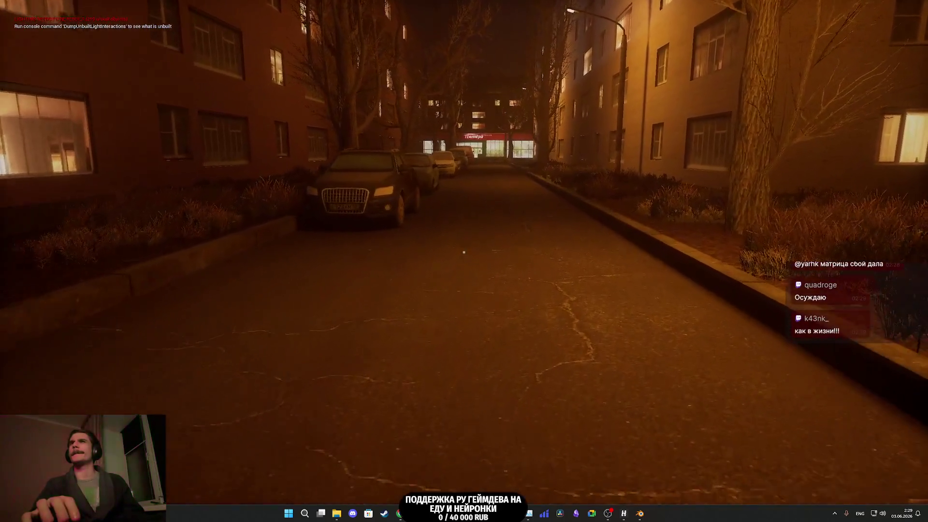
key(w)
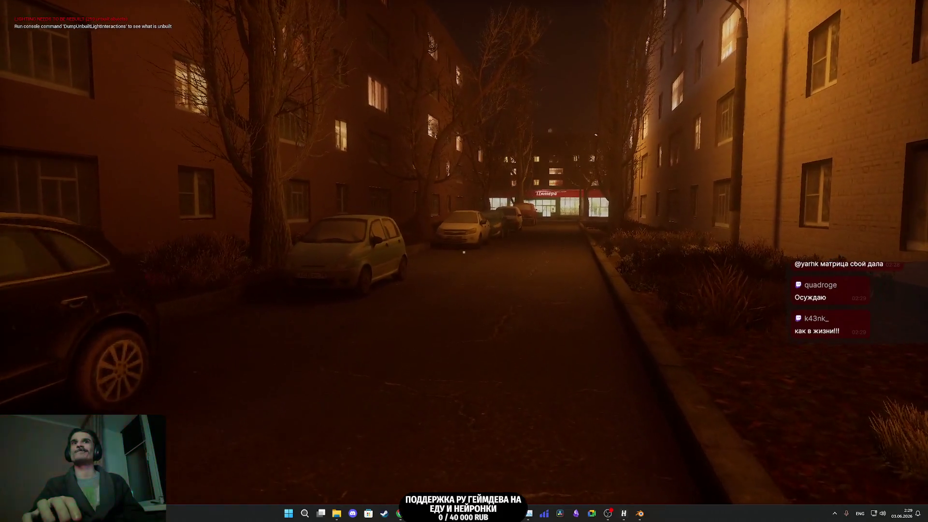
key(w)
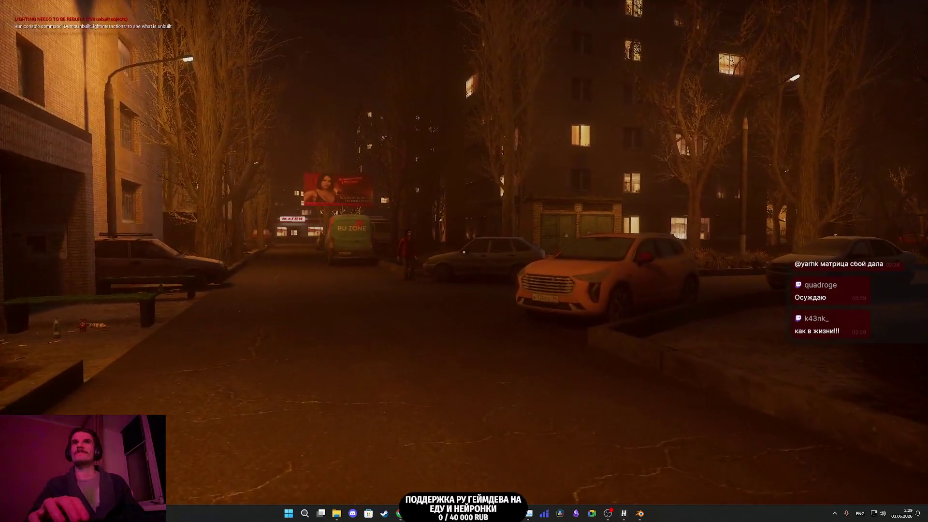
key(w)
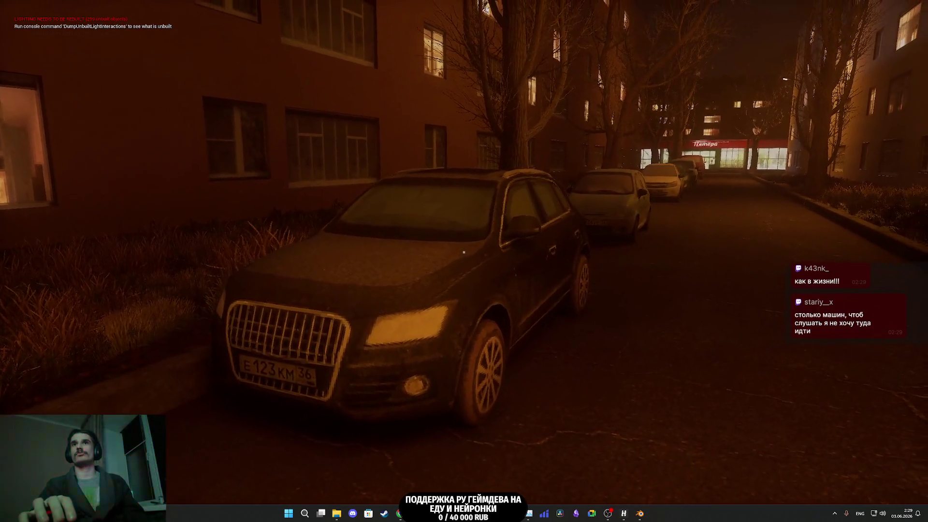
key(w)
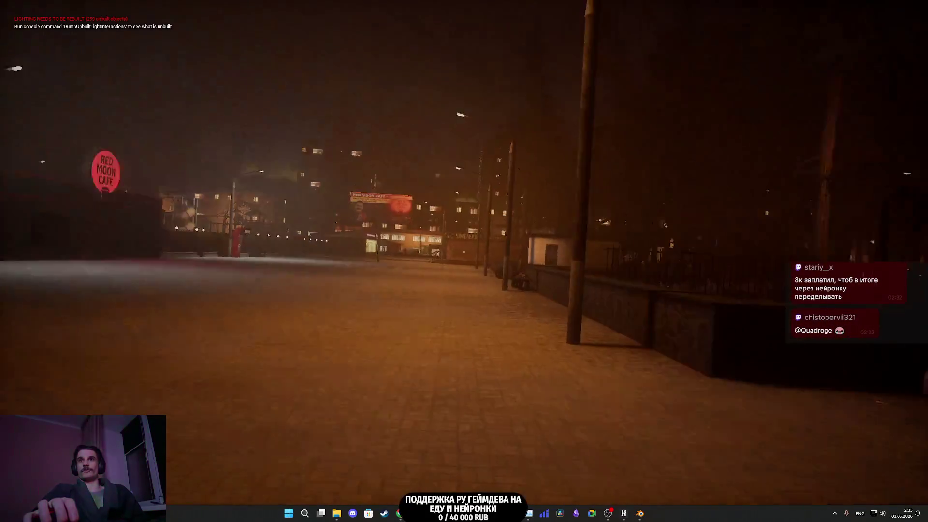
key(w)
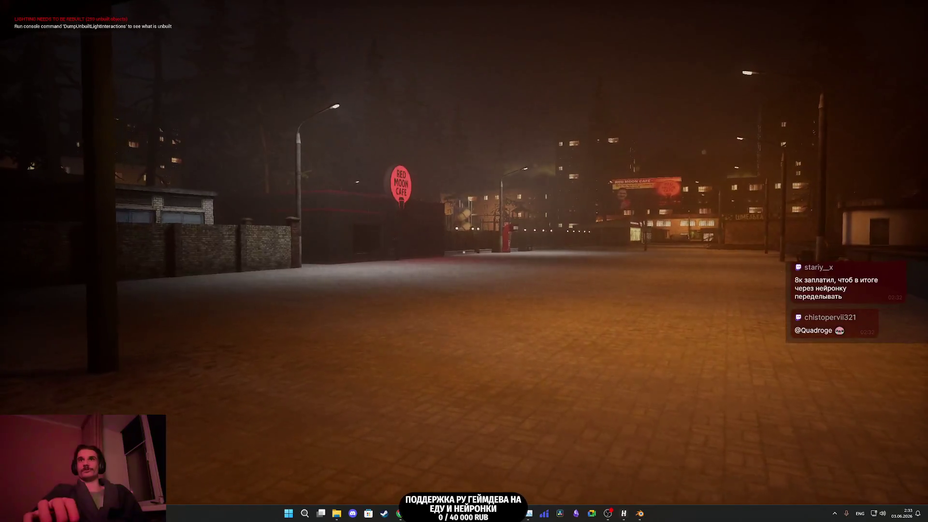
key(w)
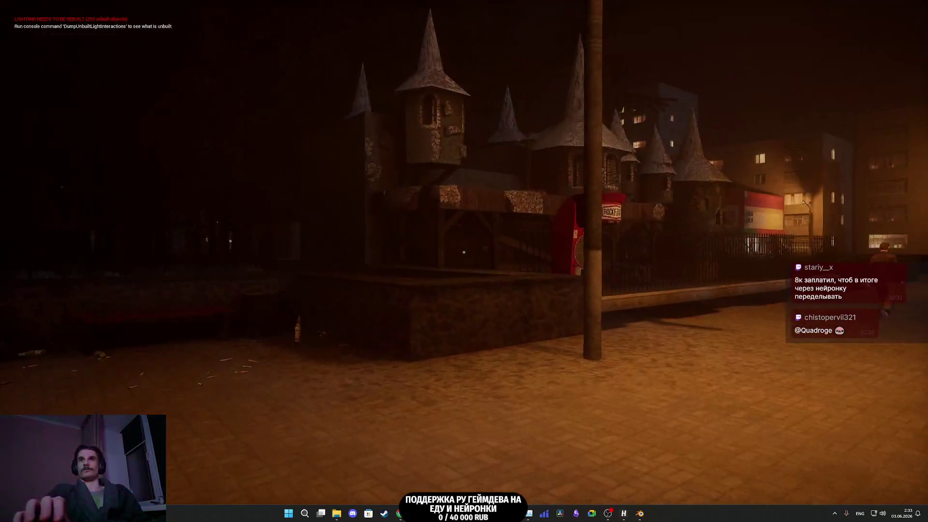
key(s)
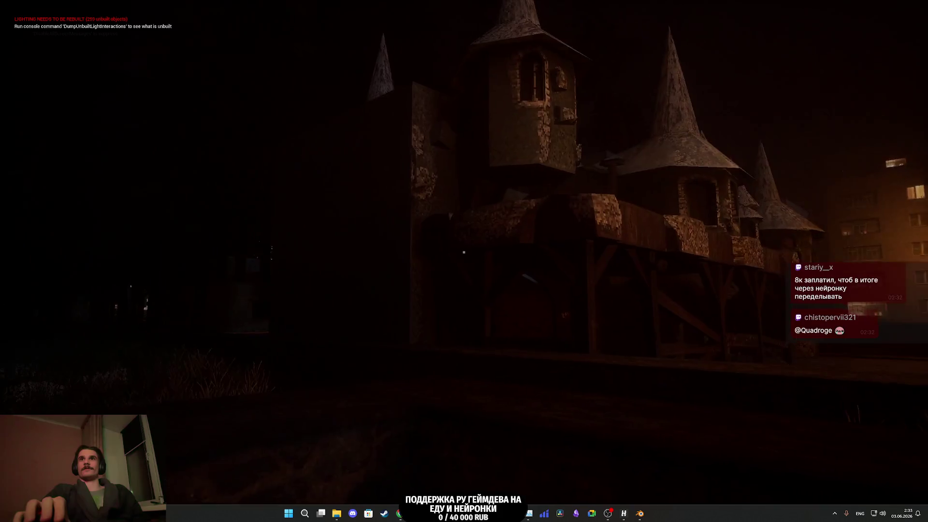
key(w)
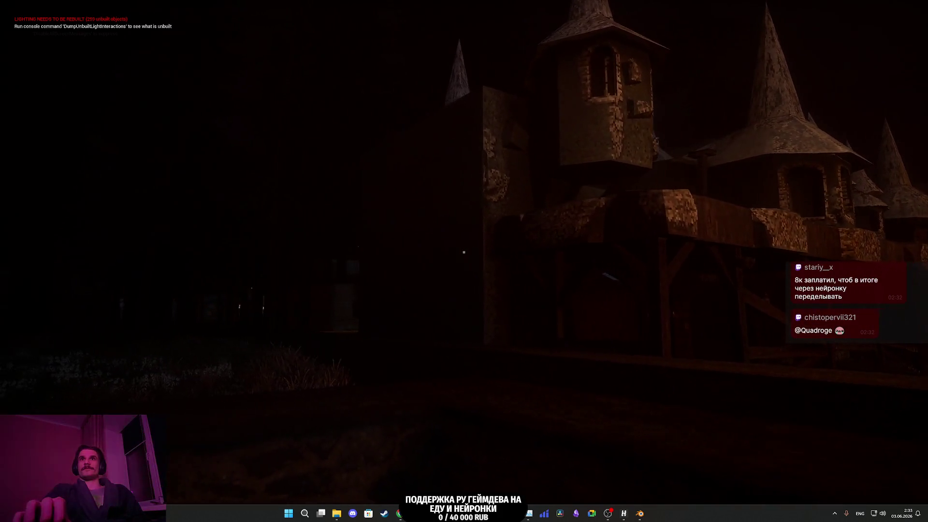
key(s)
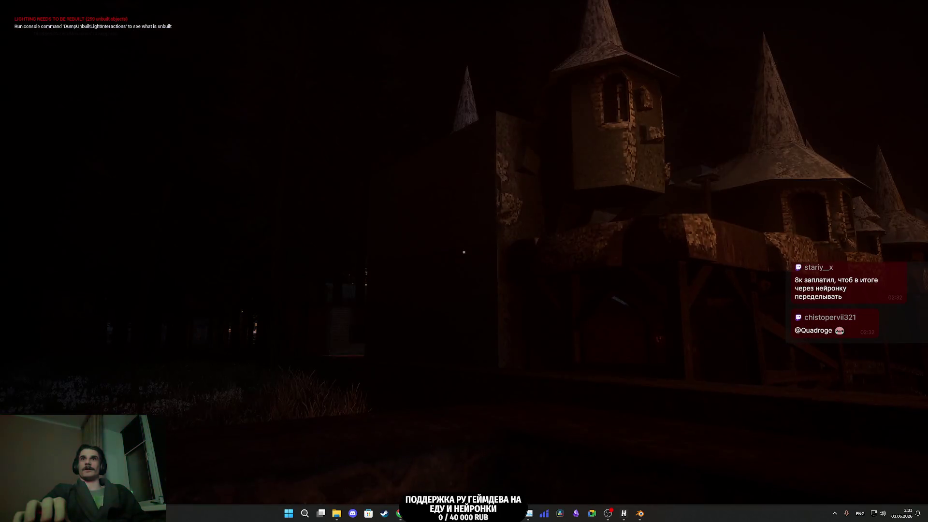
key(a)
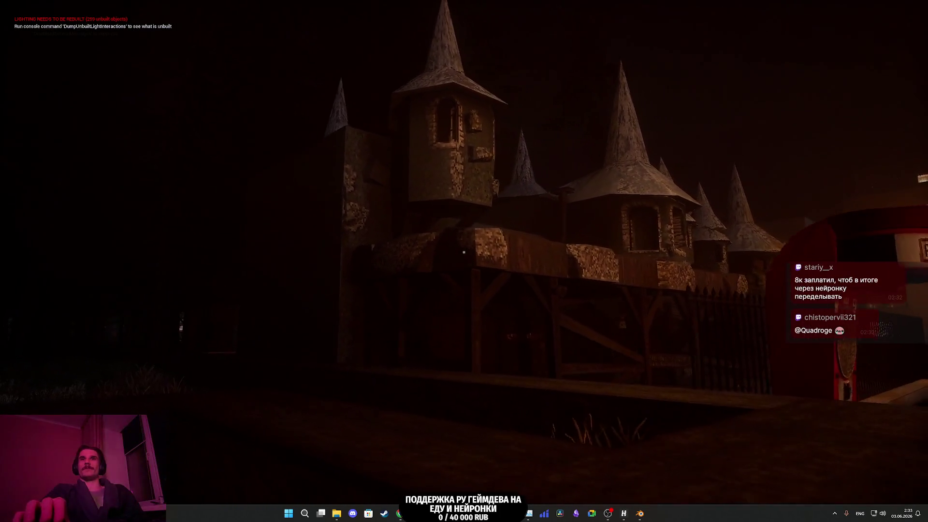
key(a)
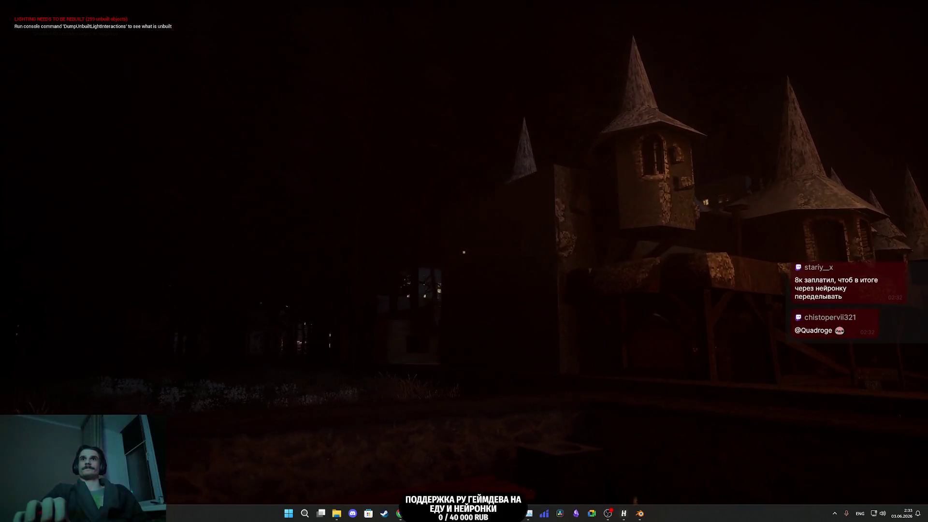
key(d)
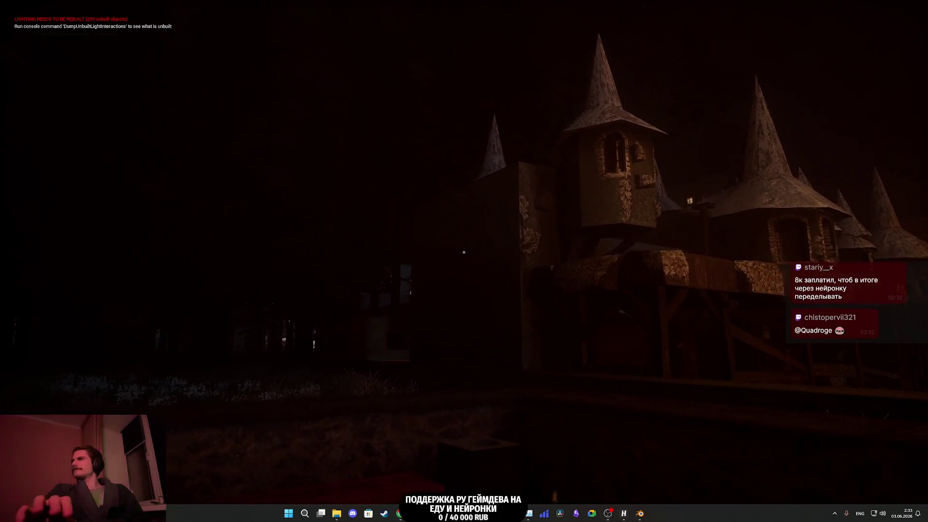
key(d)
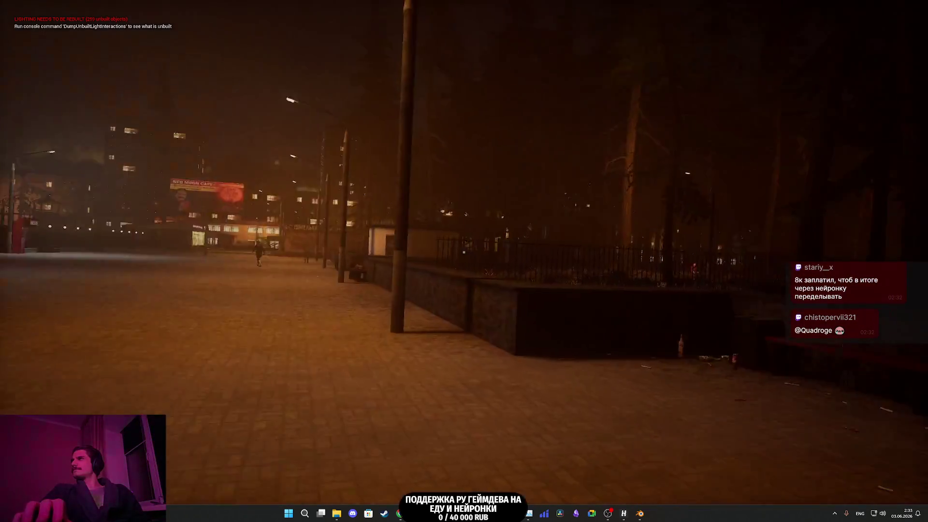
mouse_move(464, 261)
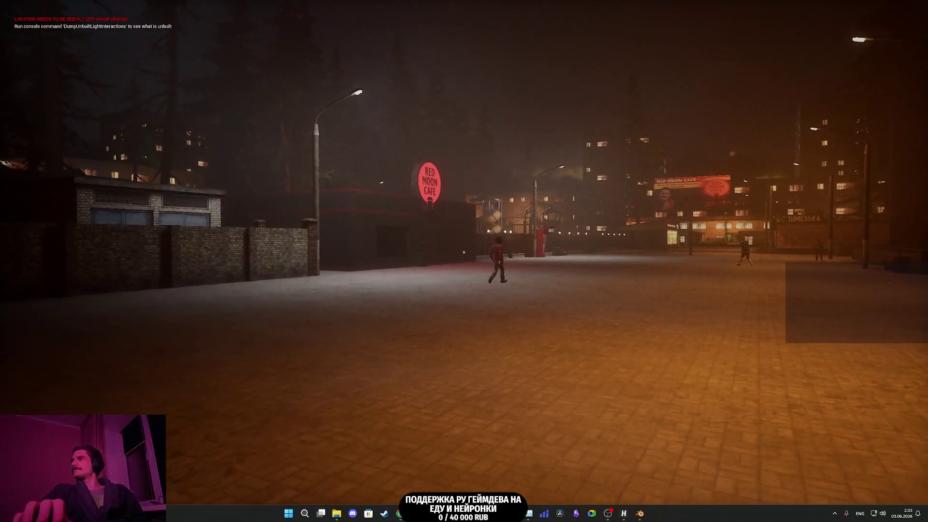
key(s)
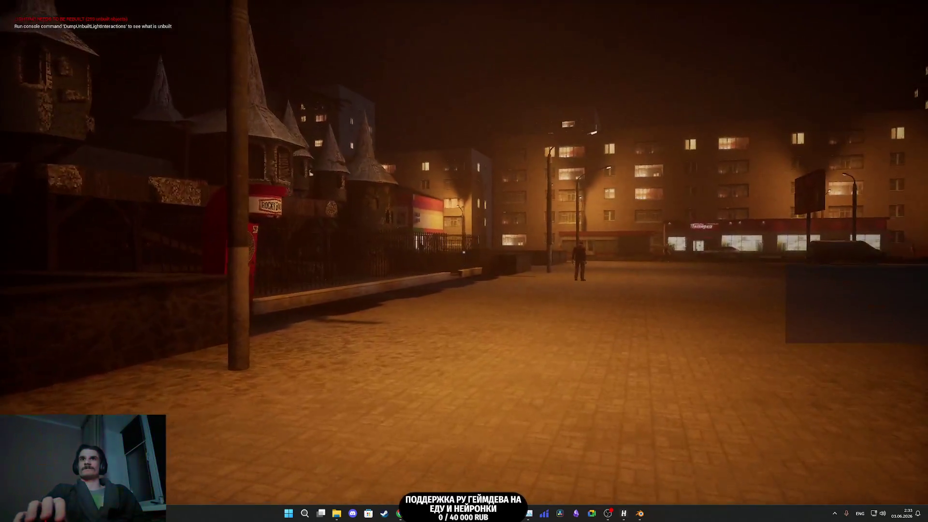
key(w)
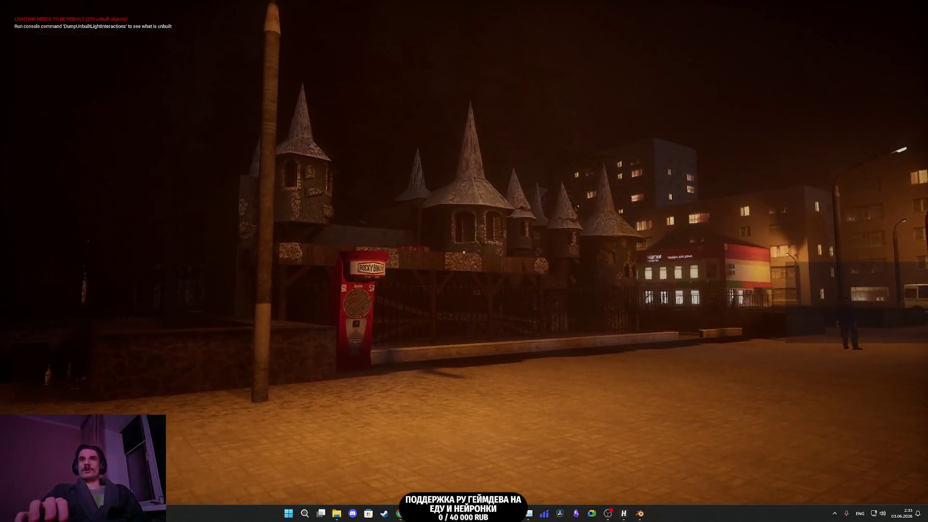
key(F2)
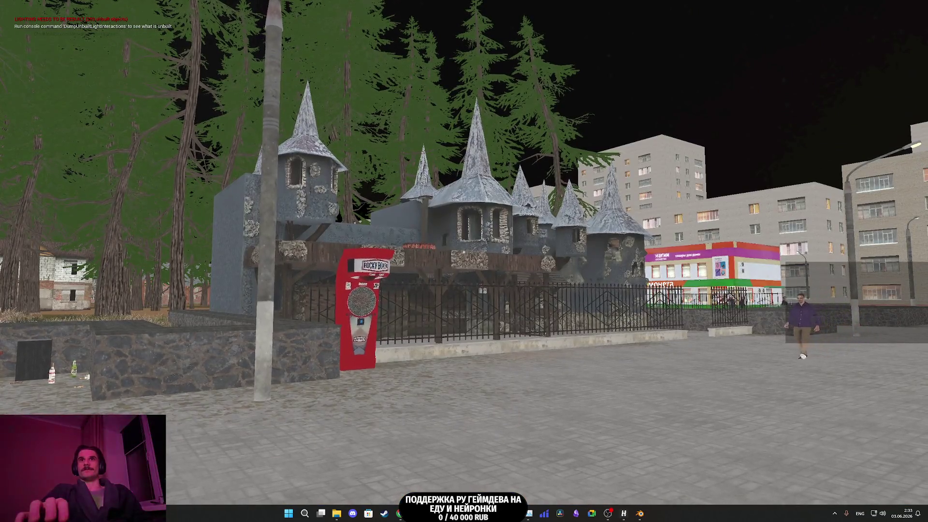
Step: Walk toward the castle while toggling between Unlit and Lit view modes, ending in lit night view
key(F3)
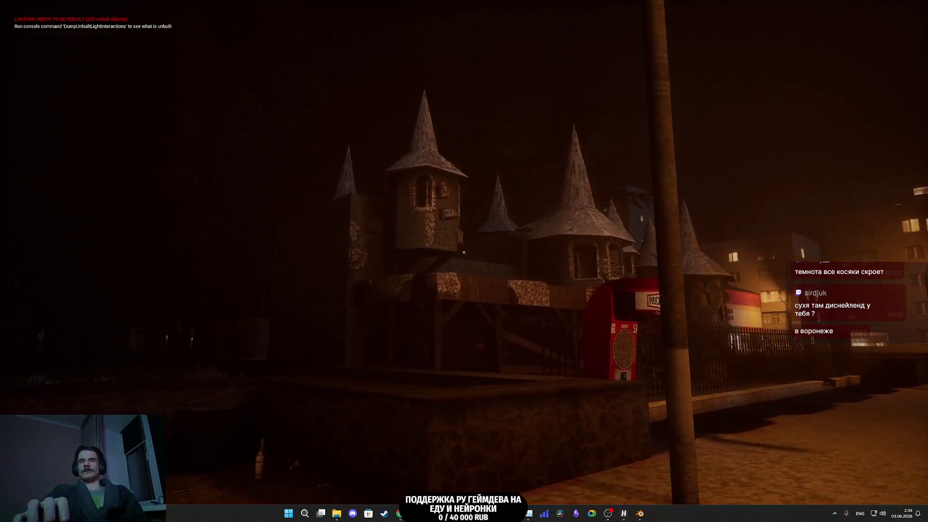
key(w)
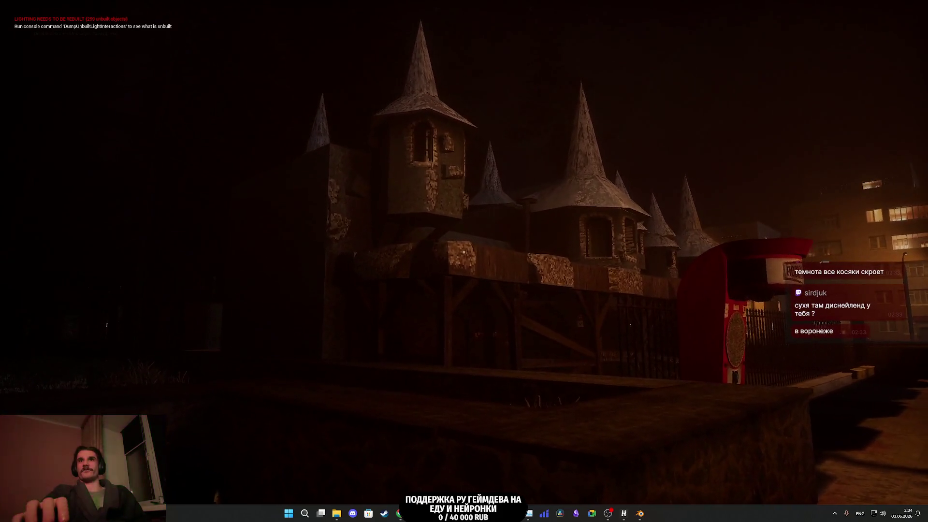
key(F2)
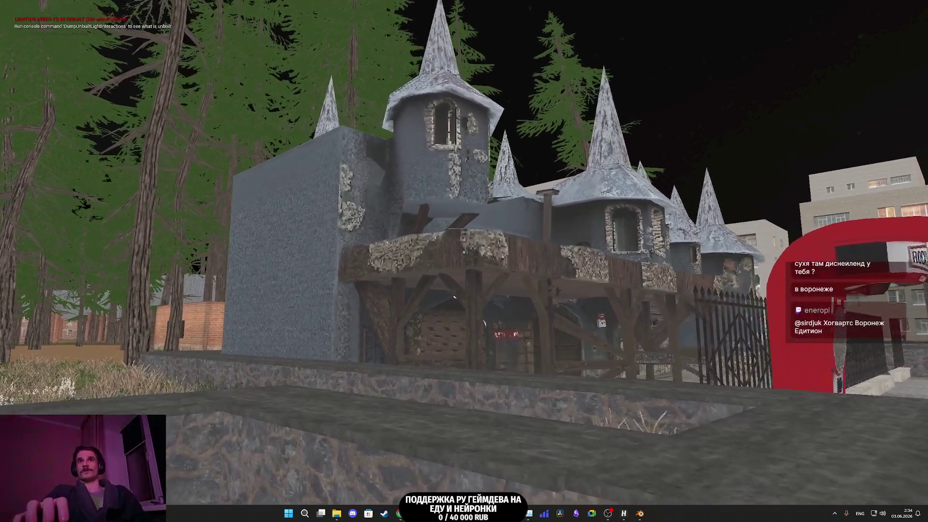
key(F3)
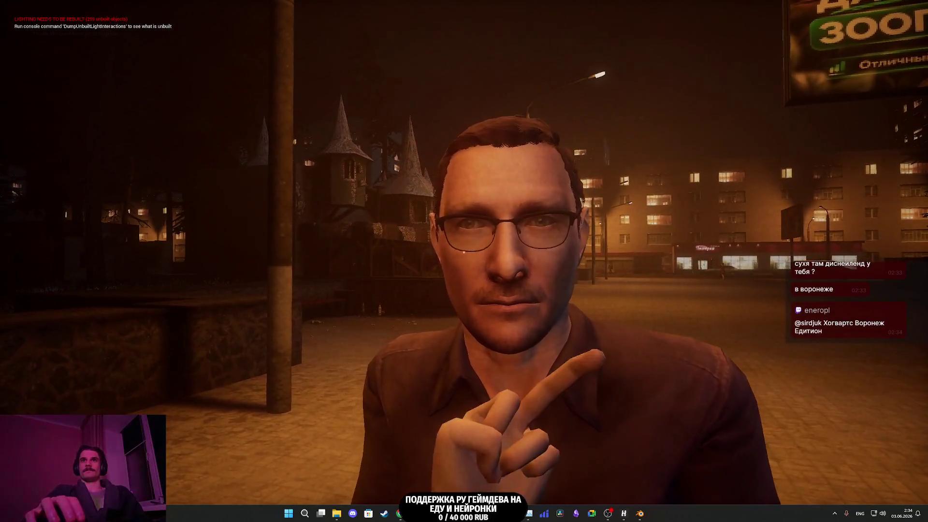
Step: Switch to first-person, walk toward the Red Moon Cafe, and sit on the apartment toilet
key(w)
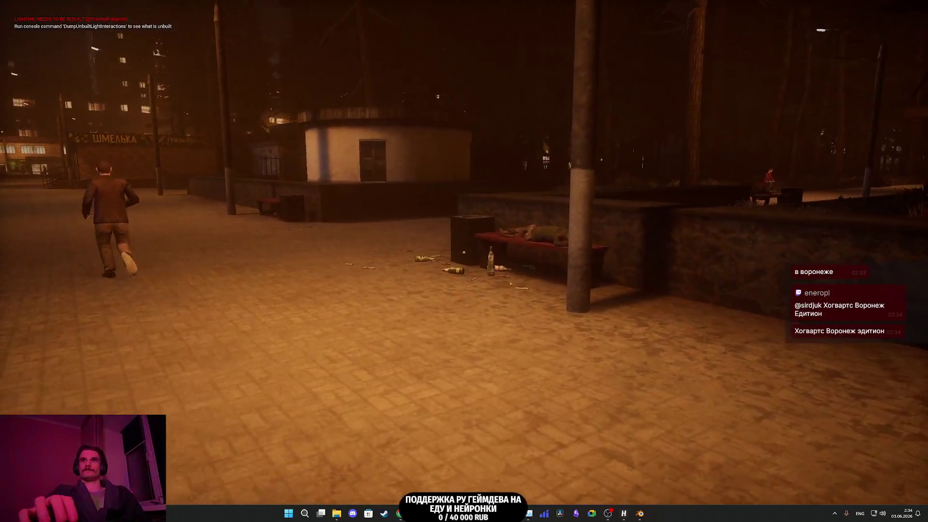
key(v)
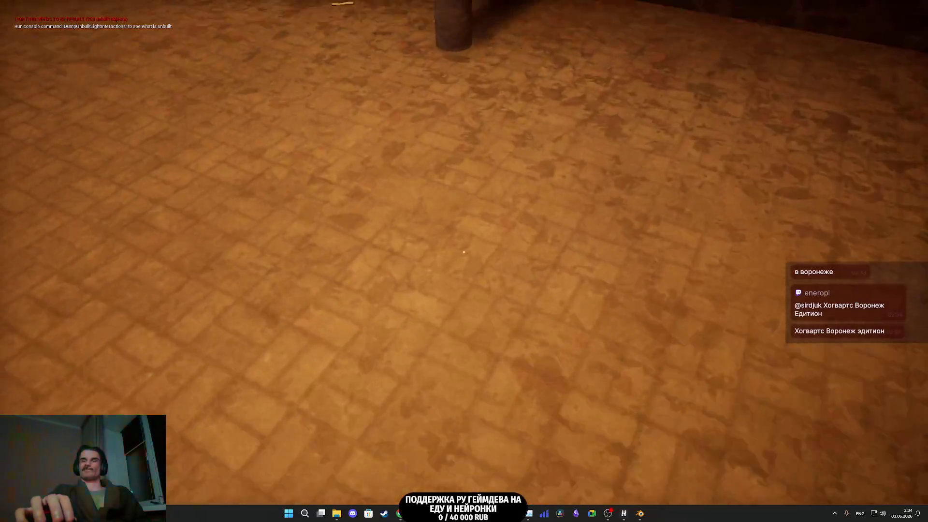
key(w)
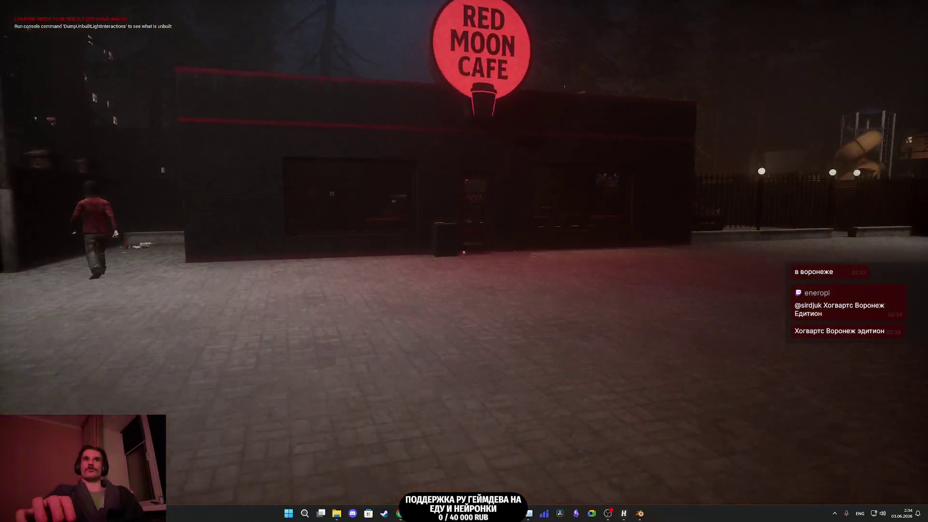
key(w)
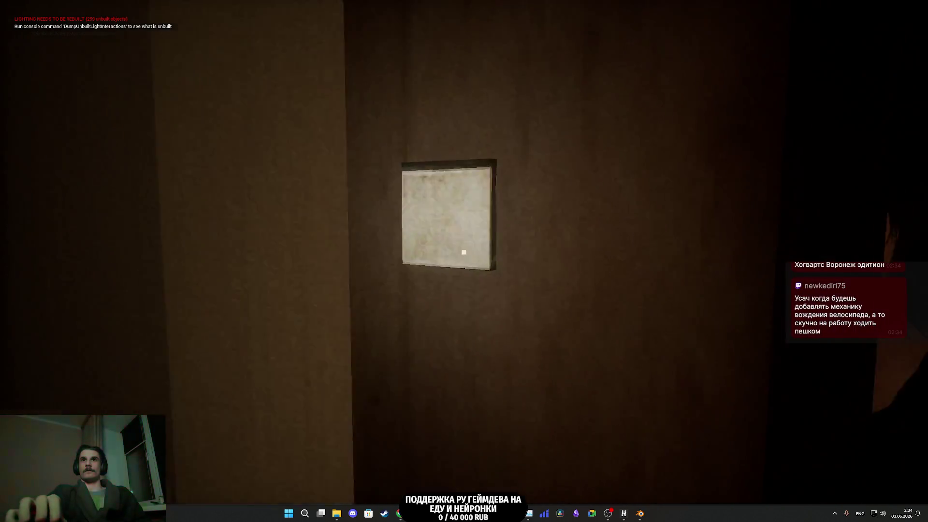
key(e)
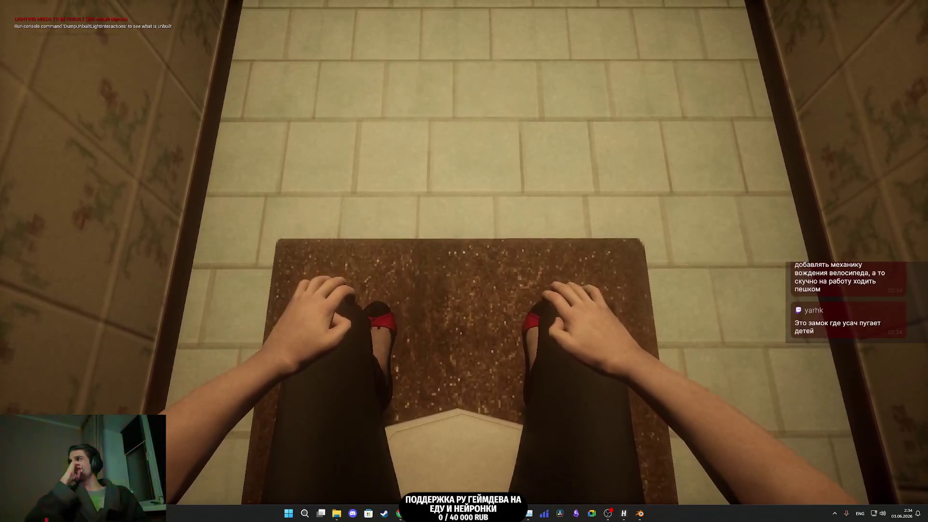
Step: Stand up from the toilet and drink from the water bottle in the inventory hotbar
key(e)
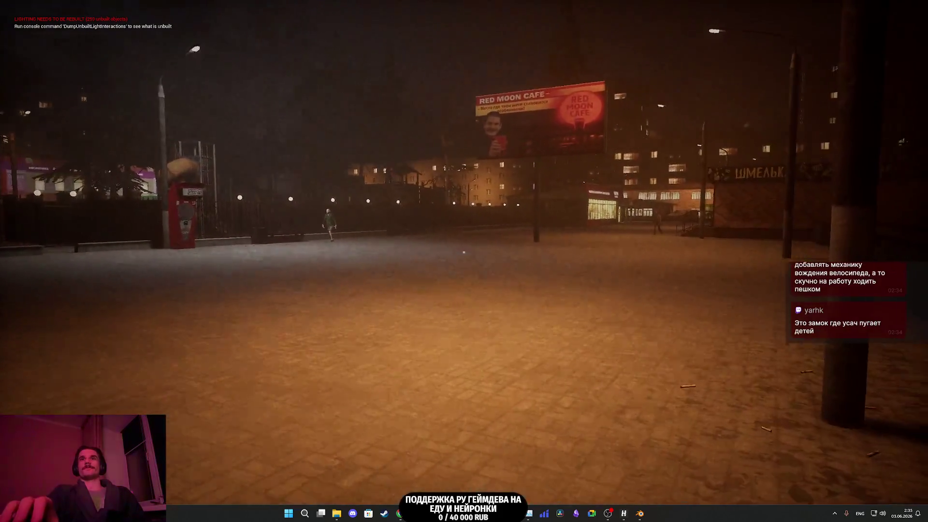
key(Tab)
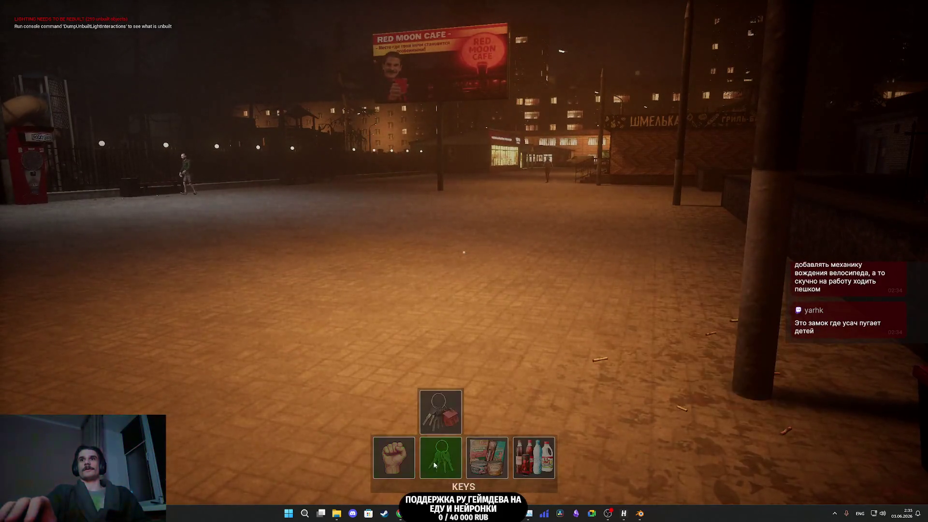
click(552, 430)
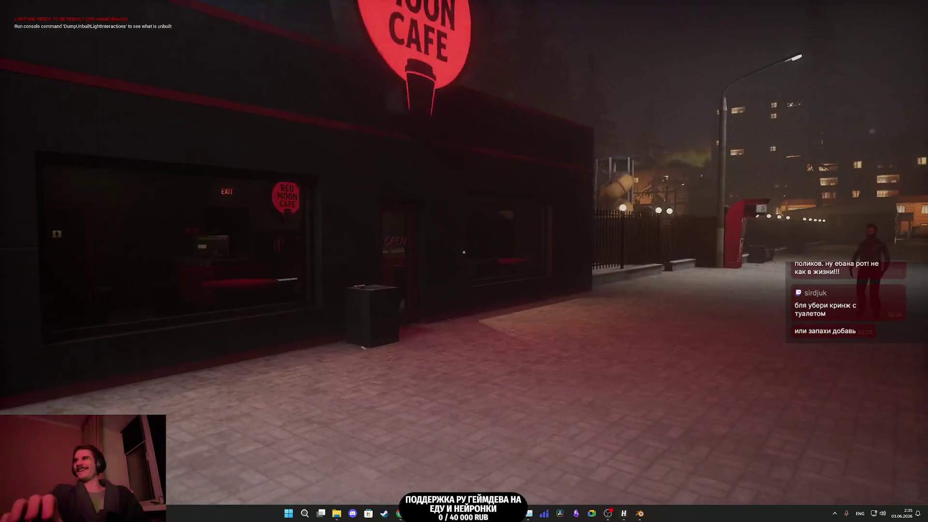
Step: Walk past the Red Moon Cafe door along the sidewalk toward the fence
key(w)
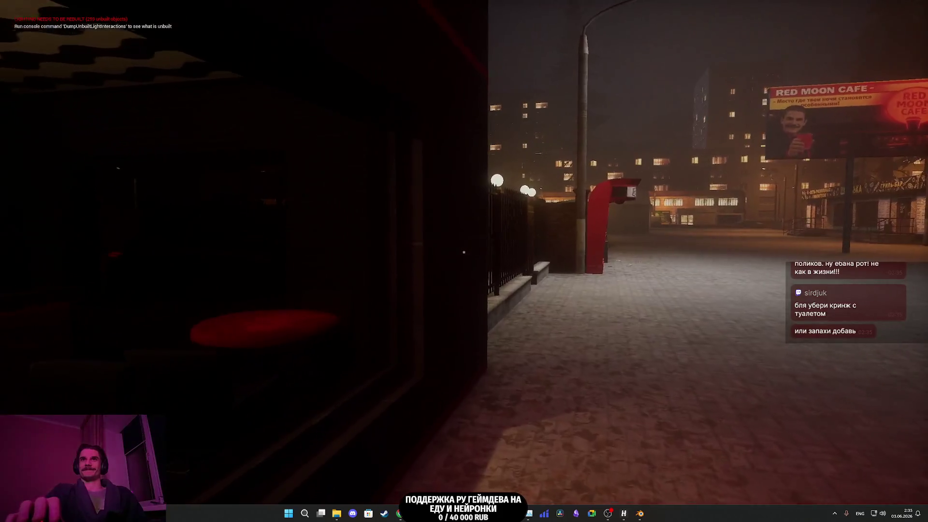
Step: Walk along the fence, through the iron gate into the courtyard, and past the parked car
key(w)
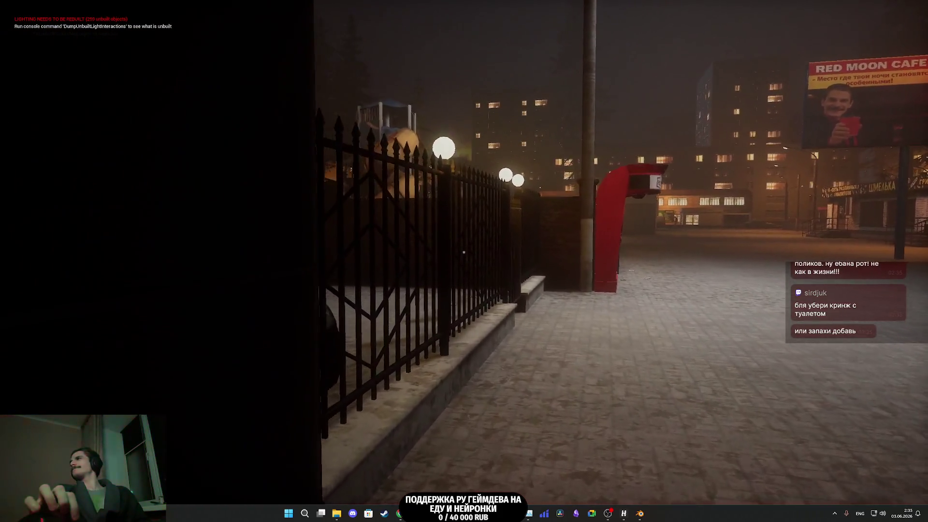
key(w)
key(w)
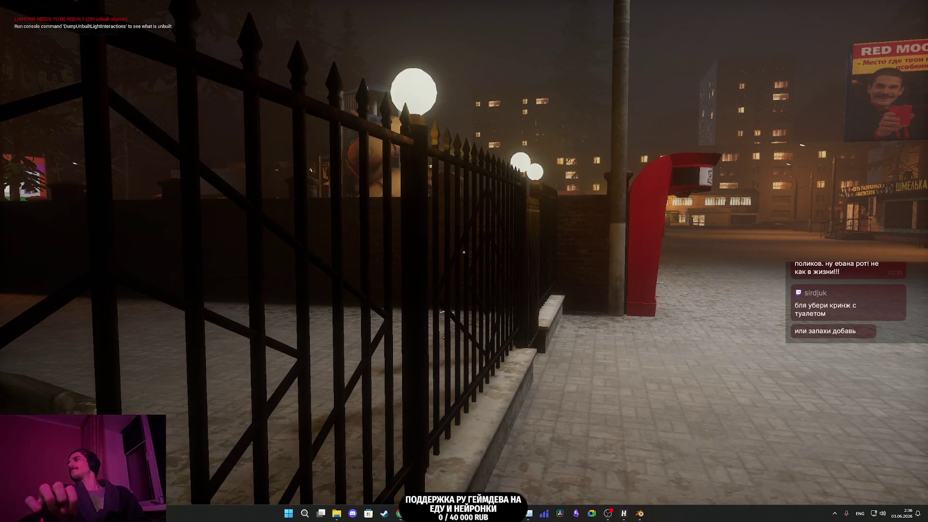
key(a)
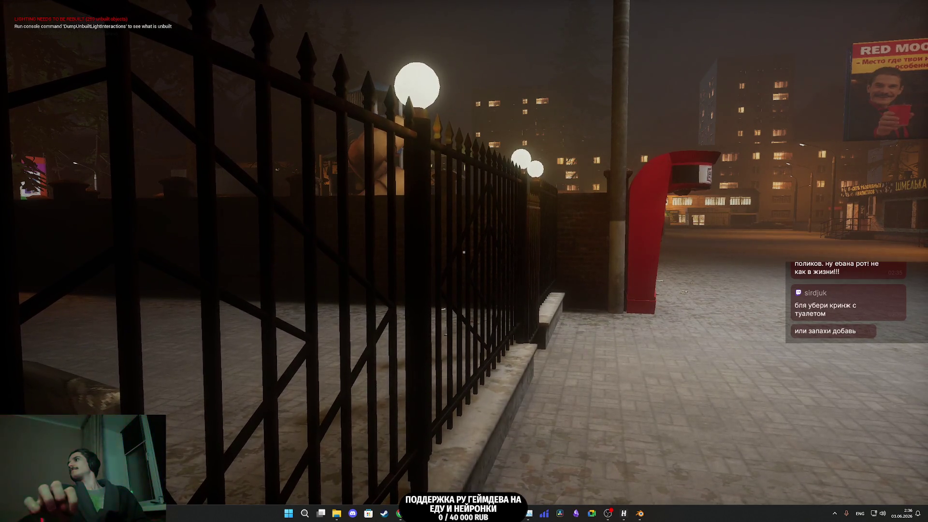
key(w)
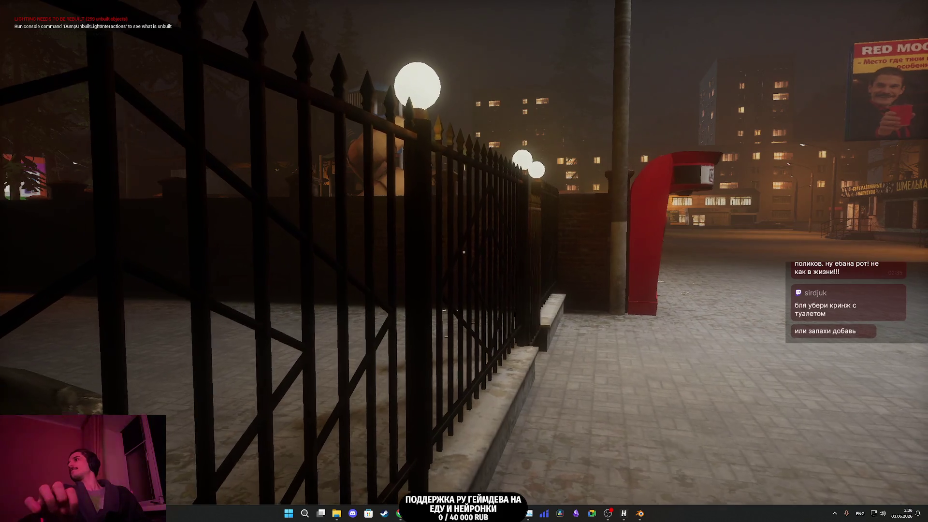
key(w)
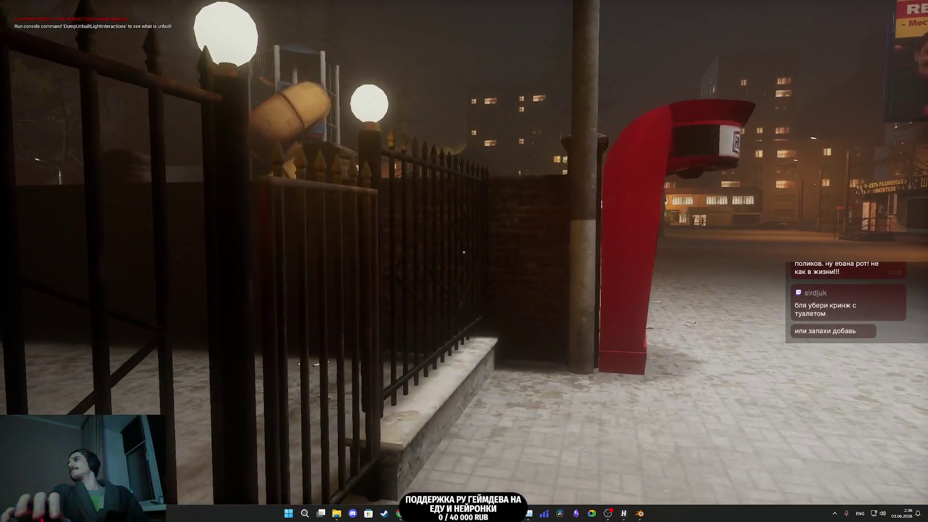
key(w)
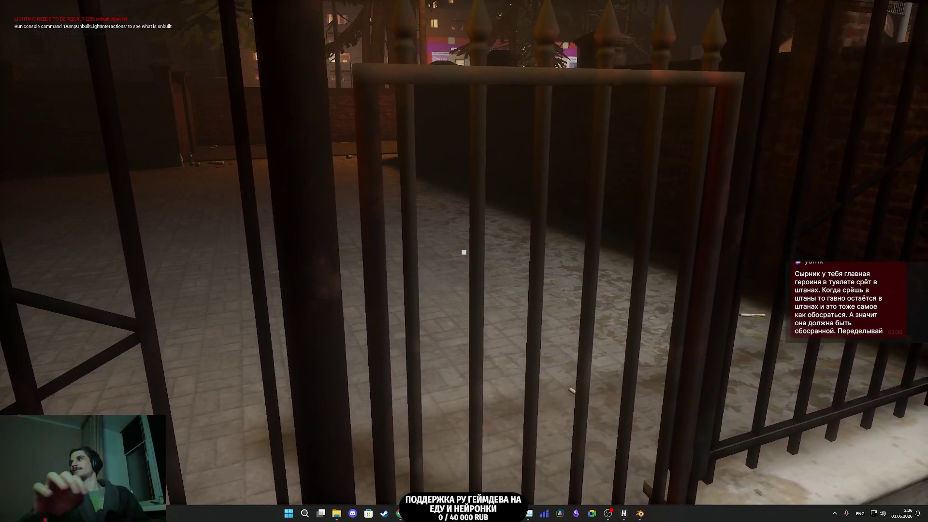
key(s)
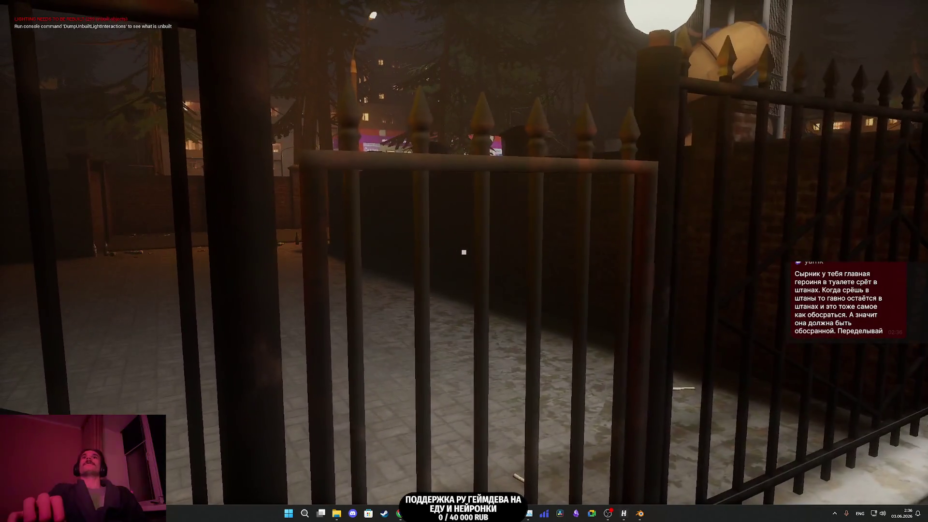
key(w)
key(w)
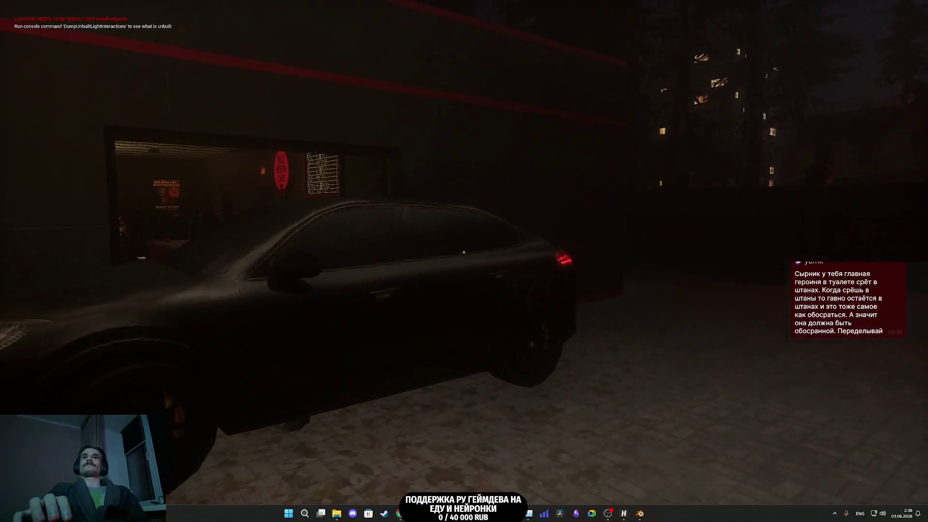
key(w)
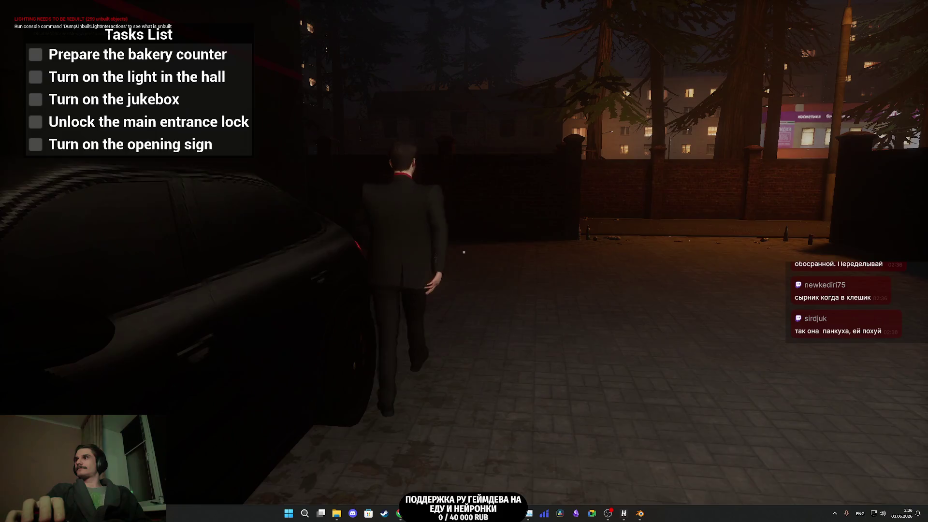
Step: Walk past the parked car into the dark gate area to start the cutscene
key(w)
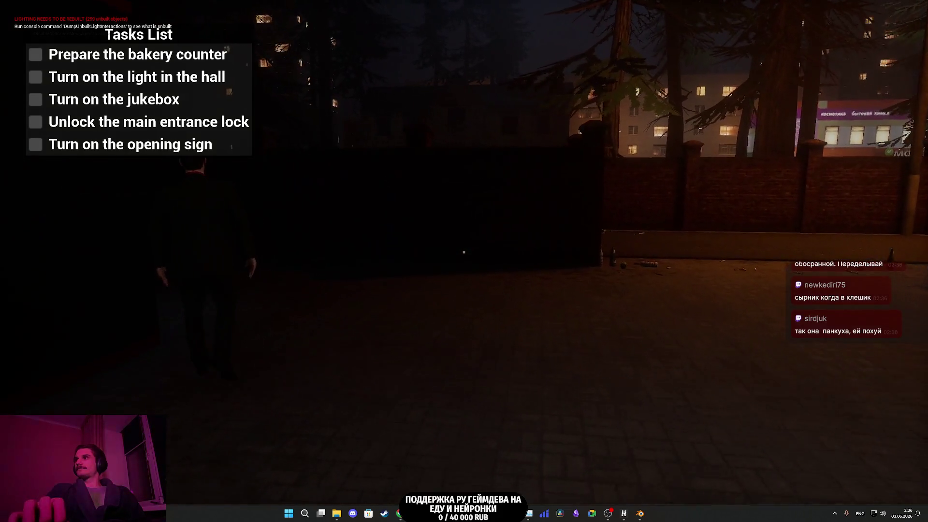
key(w)
key(w)
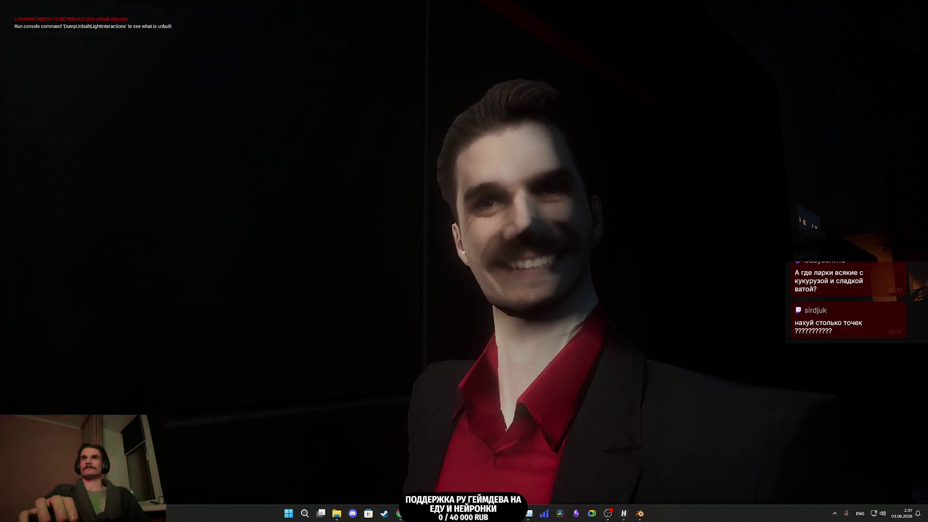
Step: Equip the keys, walk past the counter to the host by the window, then stop Play mode
key(Tab)
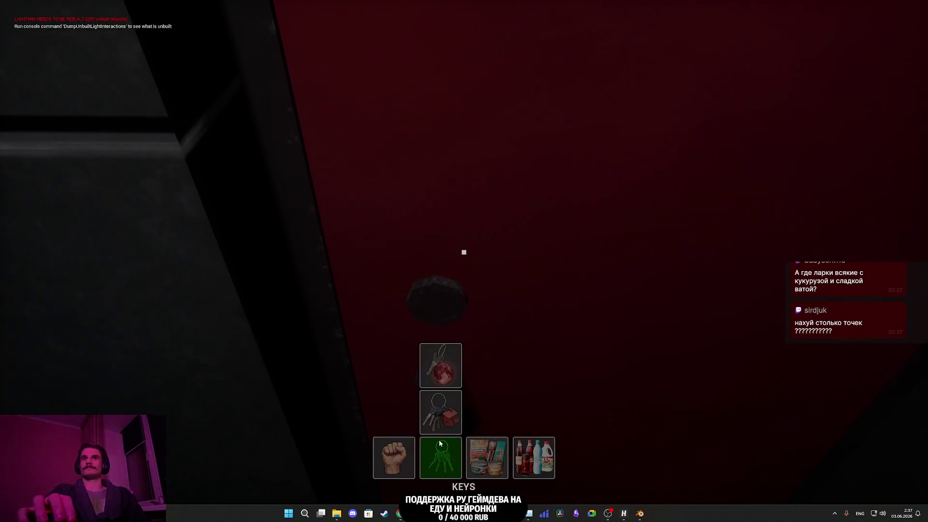
click(440, 450)
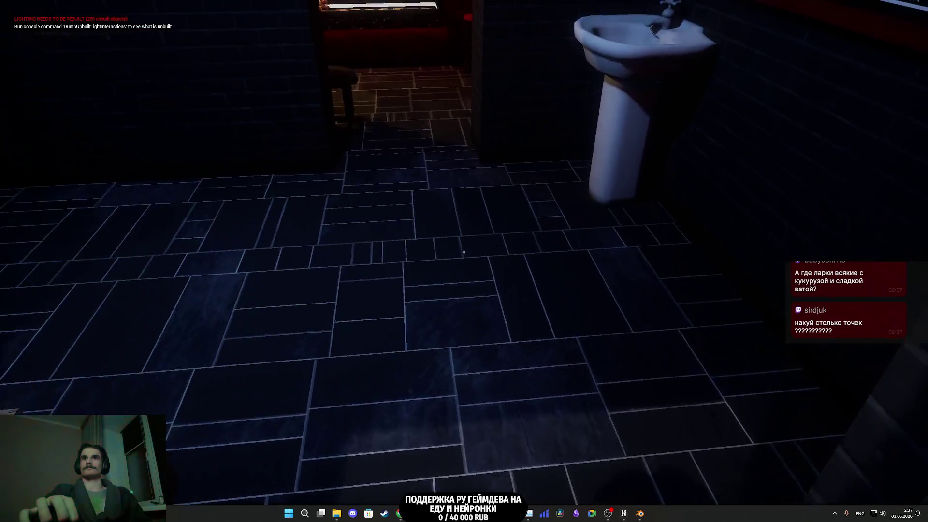
key(w)
key(s)
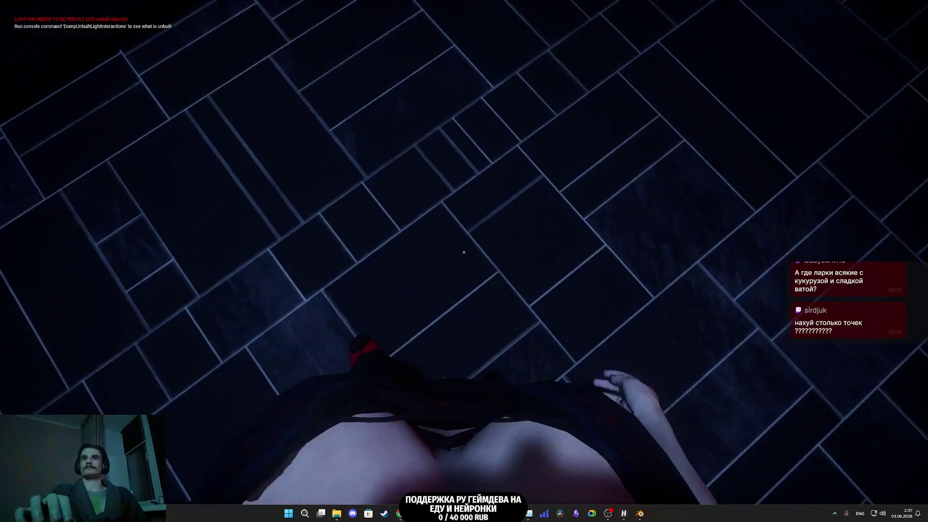
key(w)
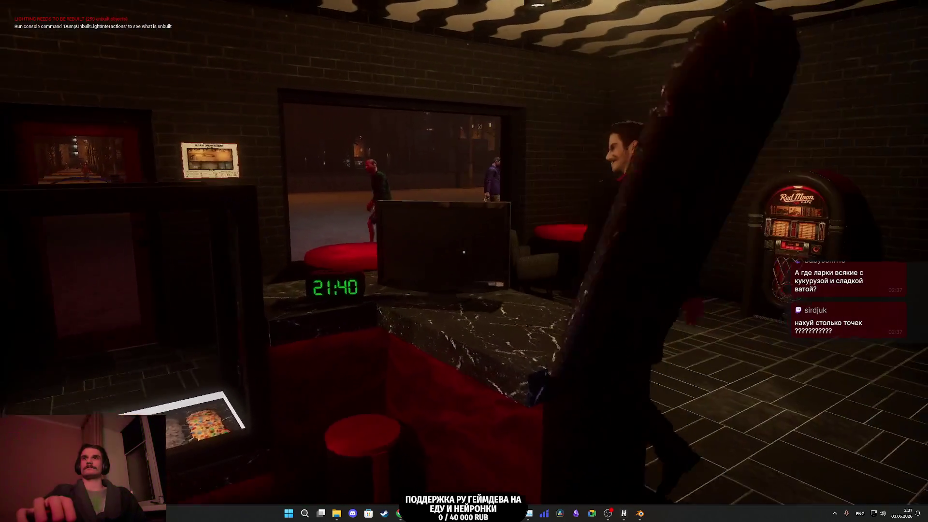
key(w)
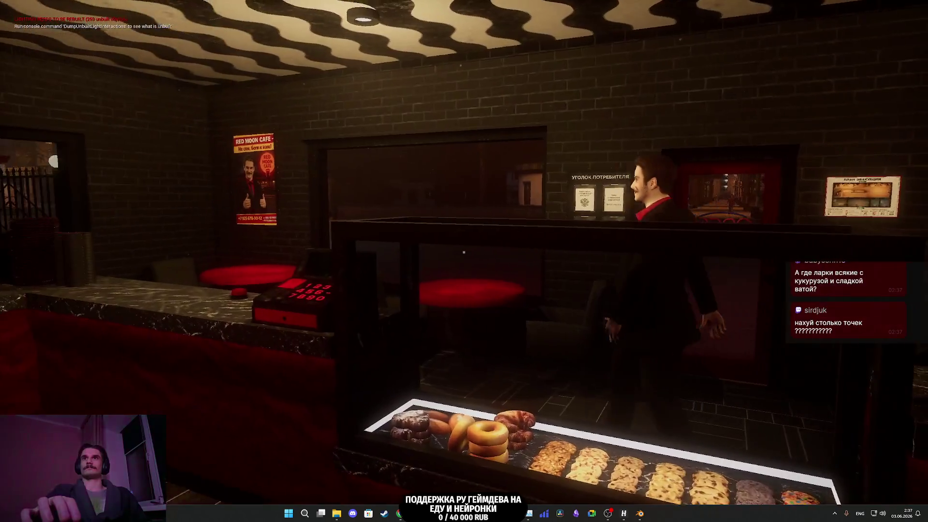
key(w)
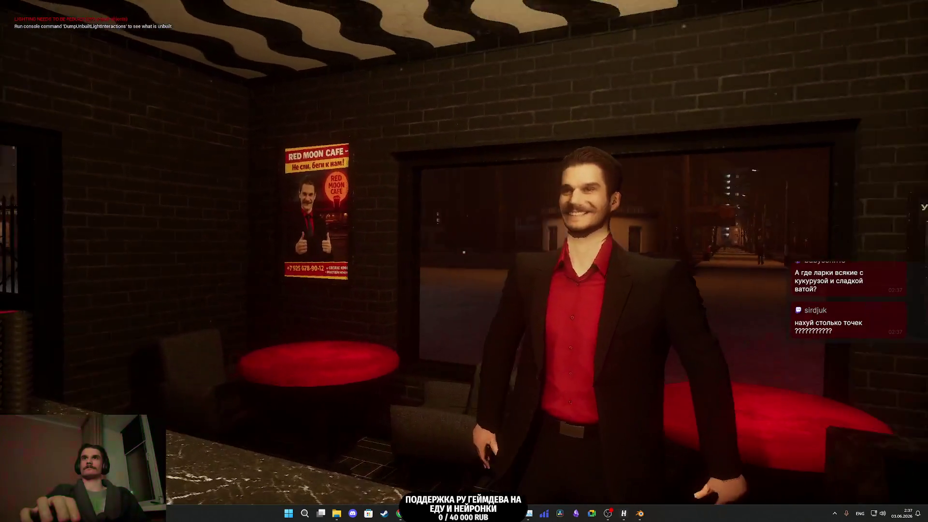
key(a)
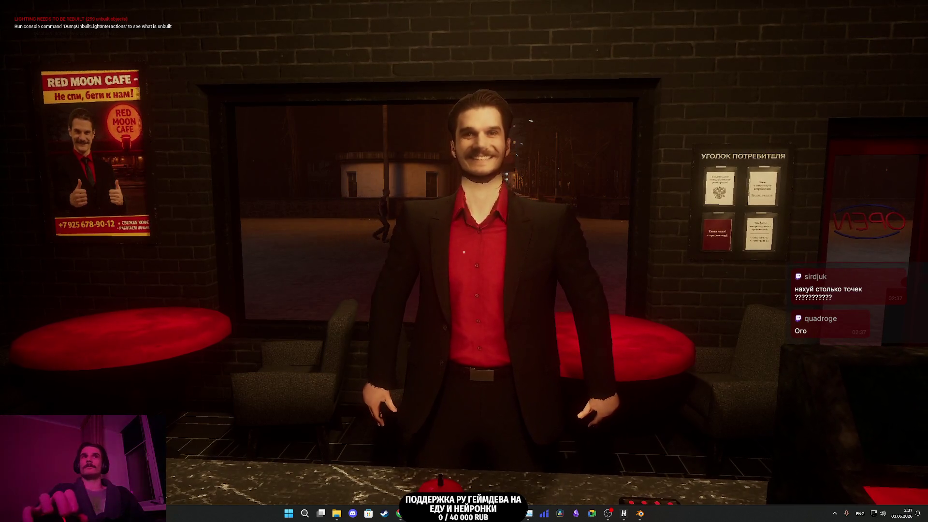
key(Escape)
Step: Bring Chrome forward, go to the Telegram chat, and heart-react to the shotgun message
mouse_move(394, 516)
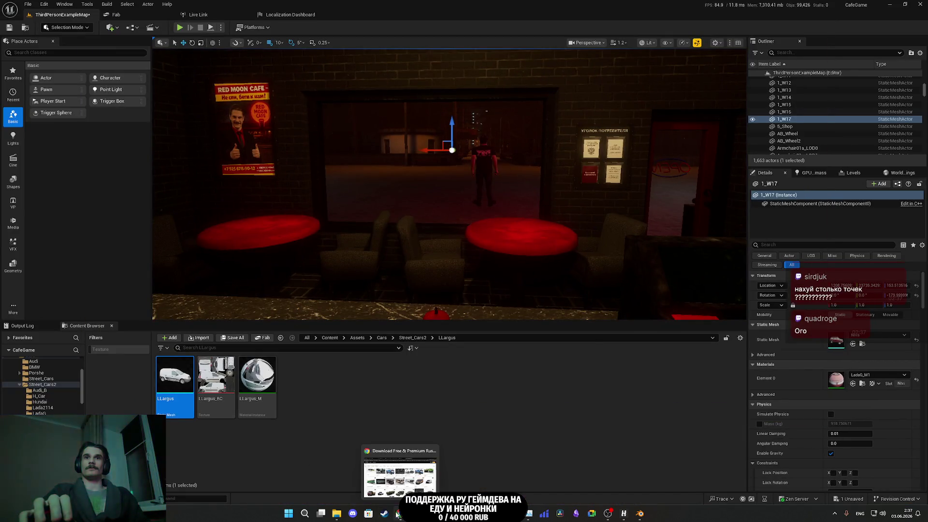
click(398, 442)
click(517, 3)
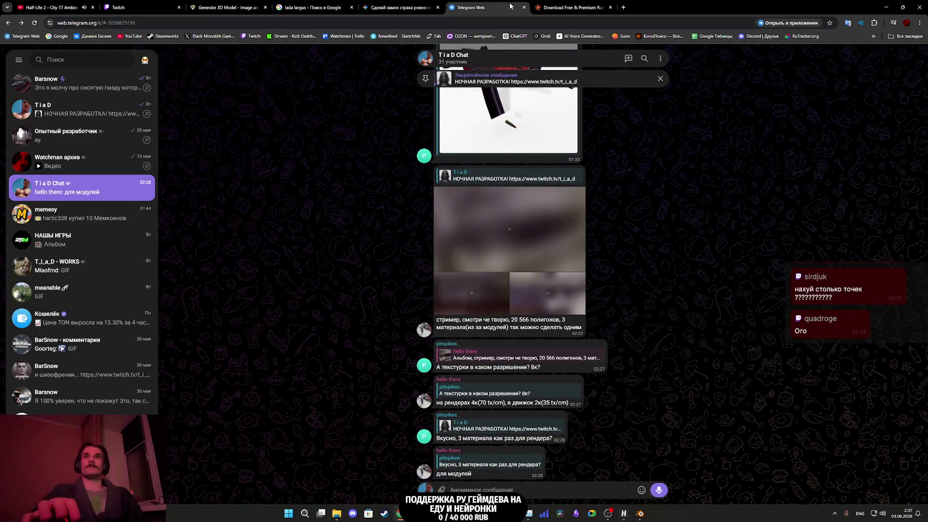
double_click(544, 239)
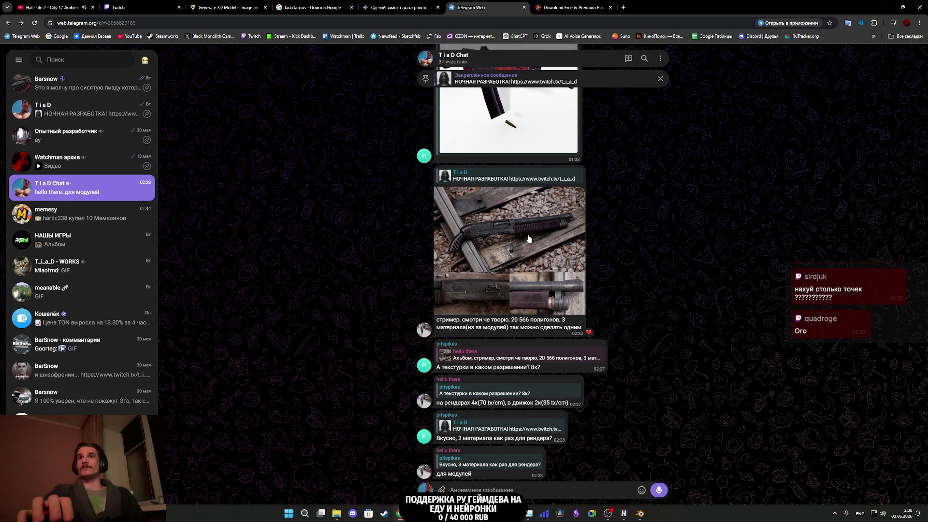
Step: View the shotgun album photos full screen, then return to the TurboSquid car results
click(529, 239)
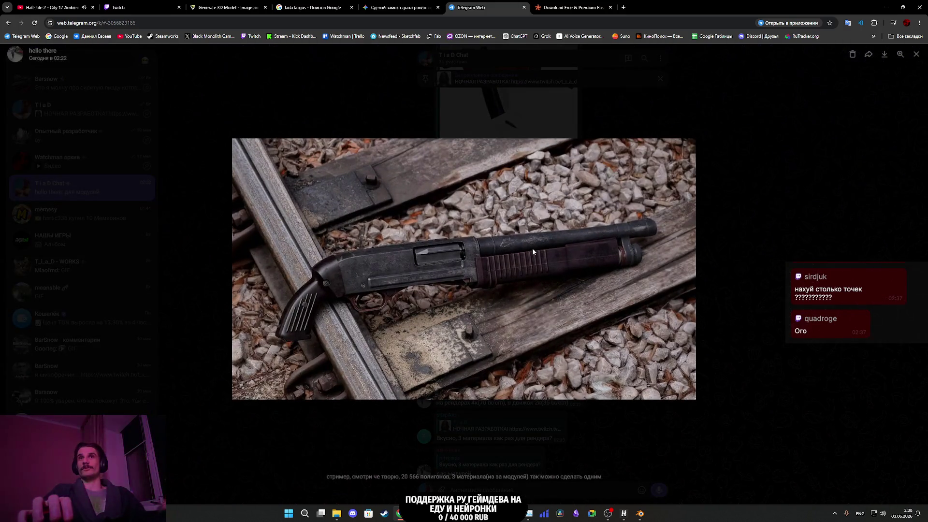
key(Right)
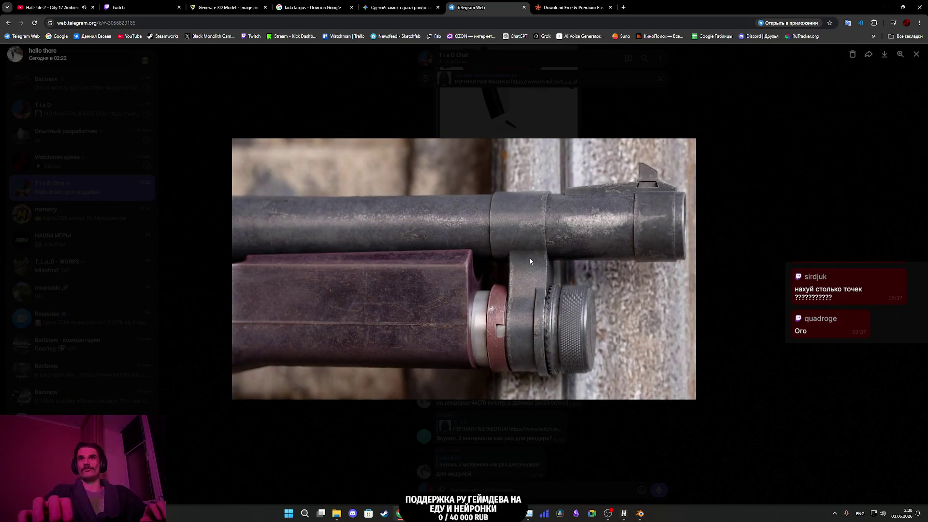
click(765, 267)
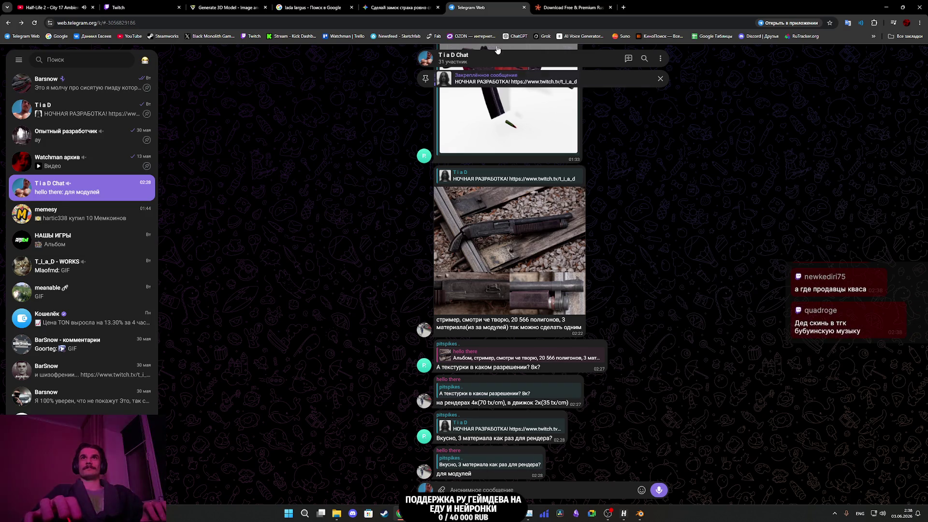
click(573, 7)
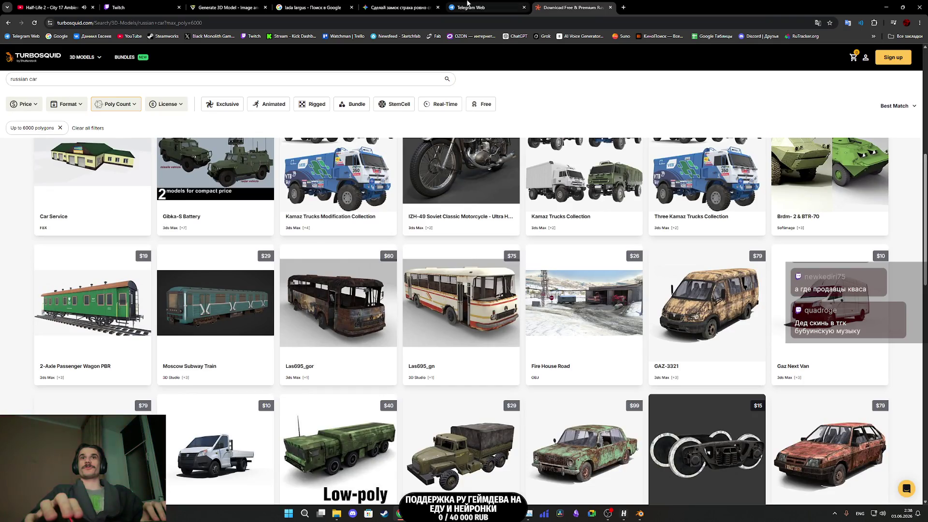
Step: Close the Telegram tab and type the cotton candy stall query (wrong layout) in a new tab
middle_click(468, 5)
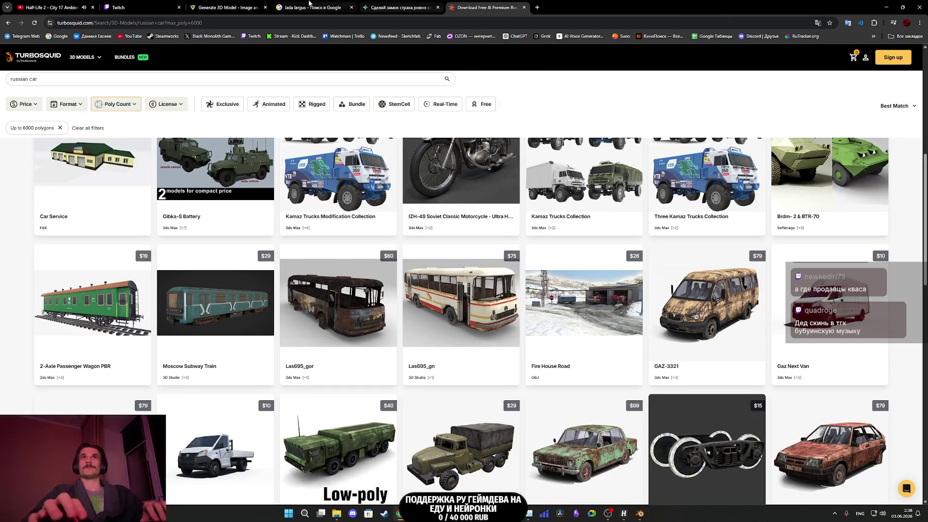
click(227, 7)
click(97, 6)
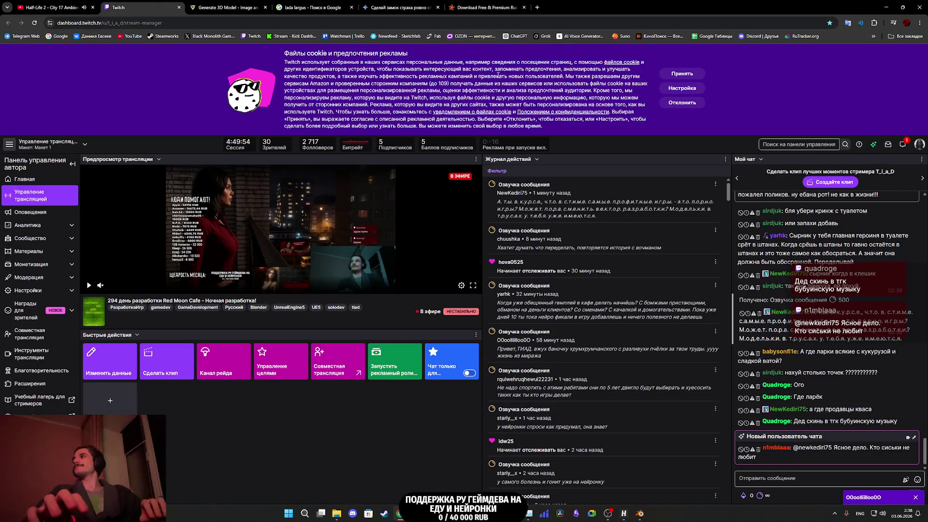
click(539, 6)
text(kfhtr lkz c)
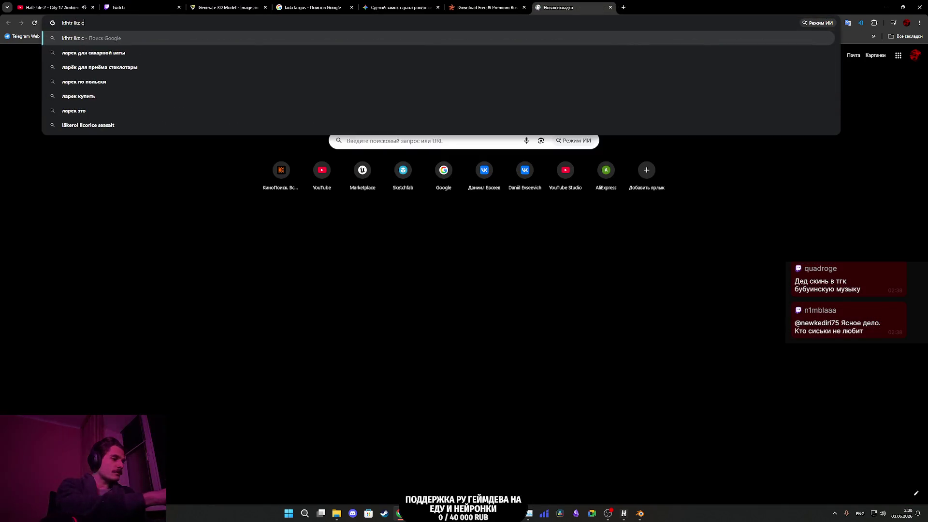
text(kflrjq d)
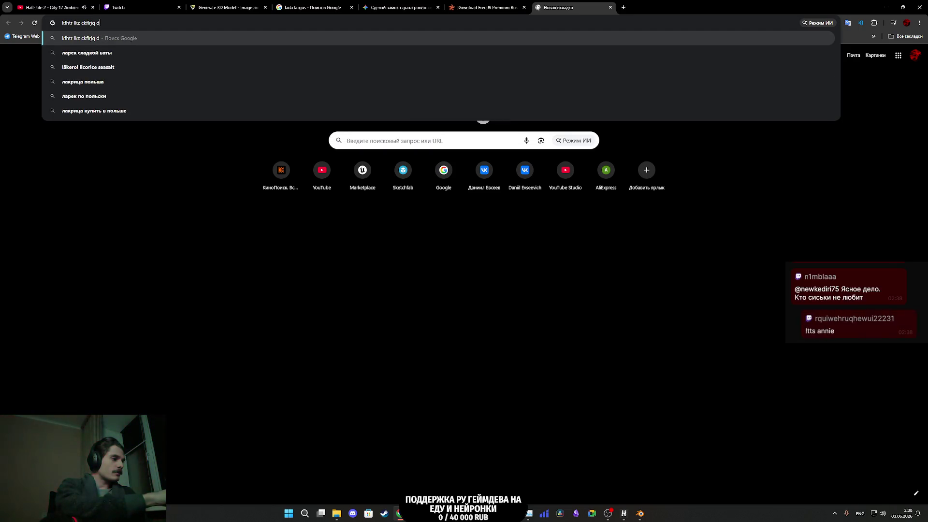
text(fns)
Step: Search with the corrected query 'ларек для сладкой ваты' and open the OZON cart listing in a new tab
key(Return)
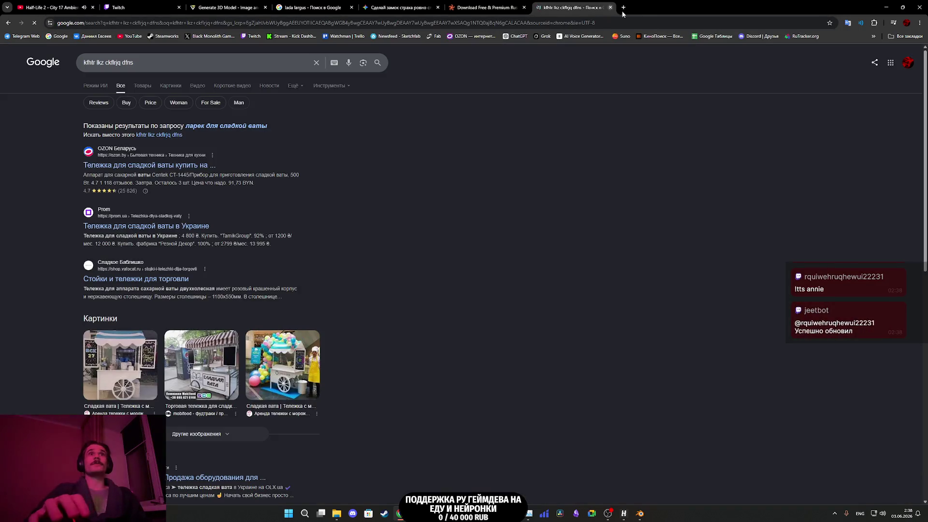
click(230, 125)
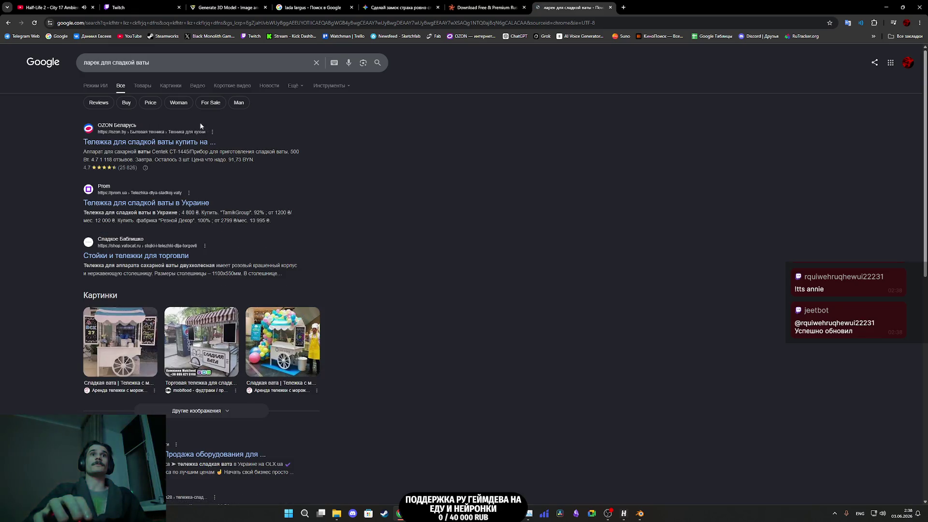
middle_click(149, 141)
click(651, 7)
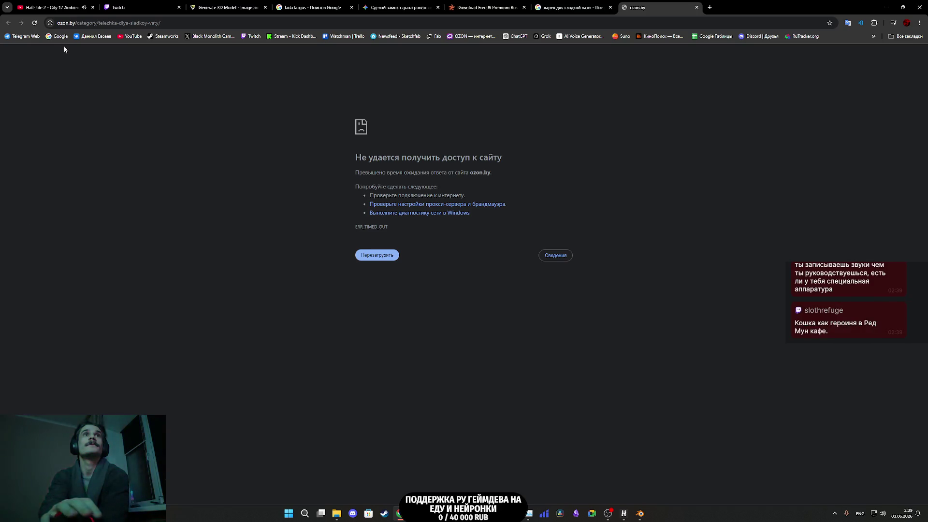
Step: Retry the timed-out OZON page, reopen it once more, and close it when it won't load
click(34, 24)
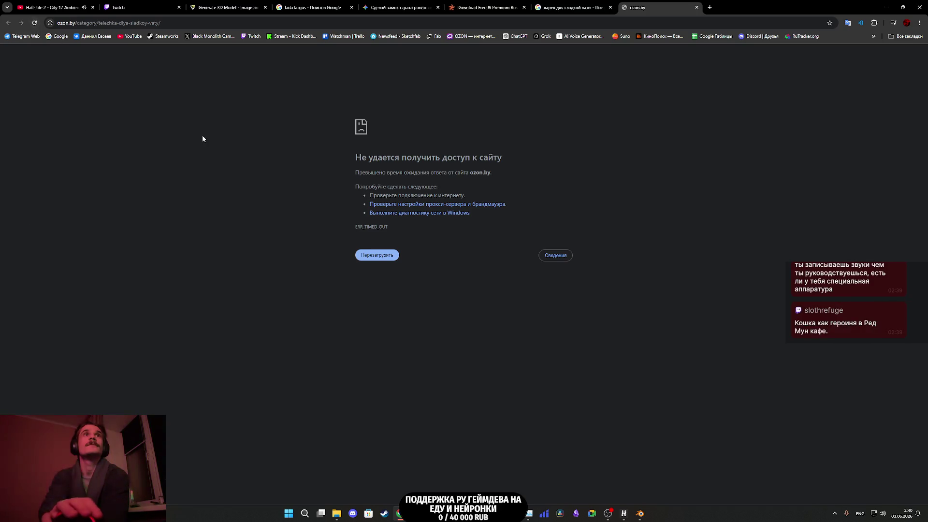
key(ctrl+w)
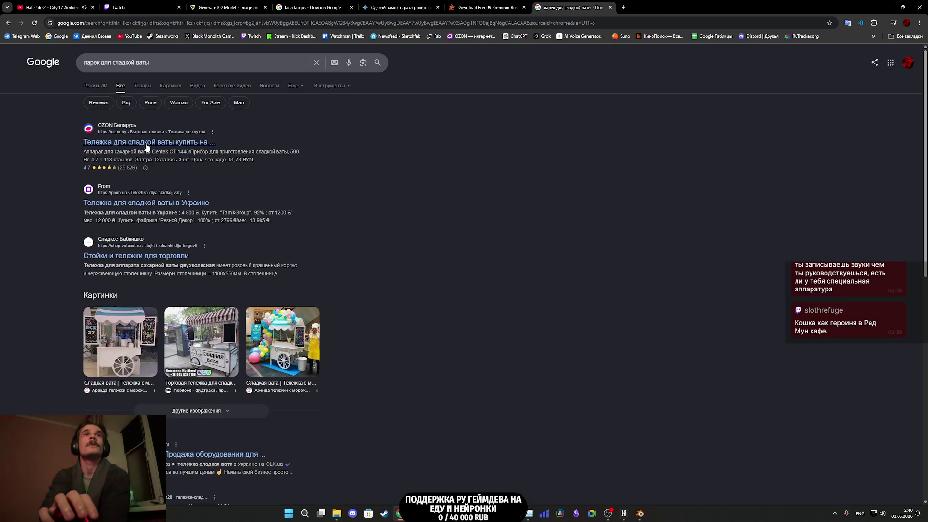
middle_click(179, 144)
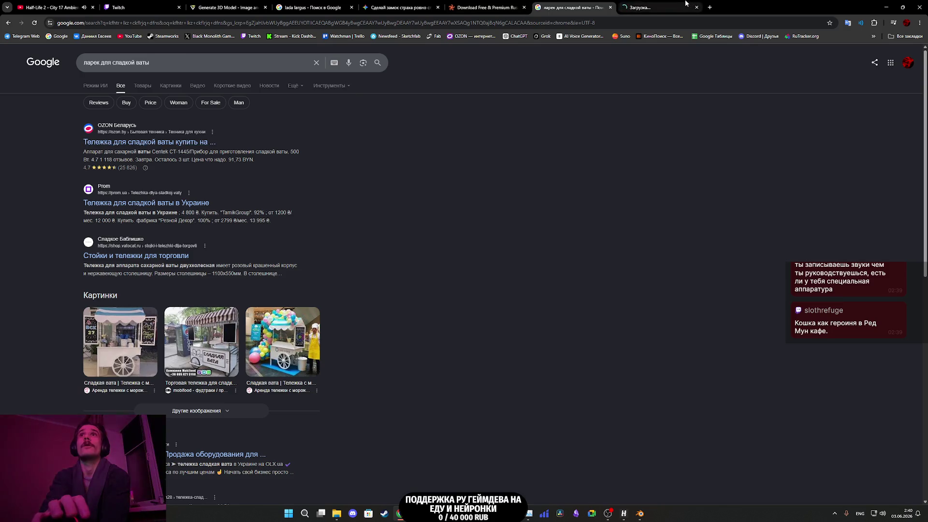
click(686, 4)
key(ctrl+w)
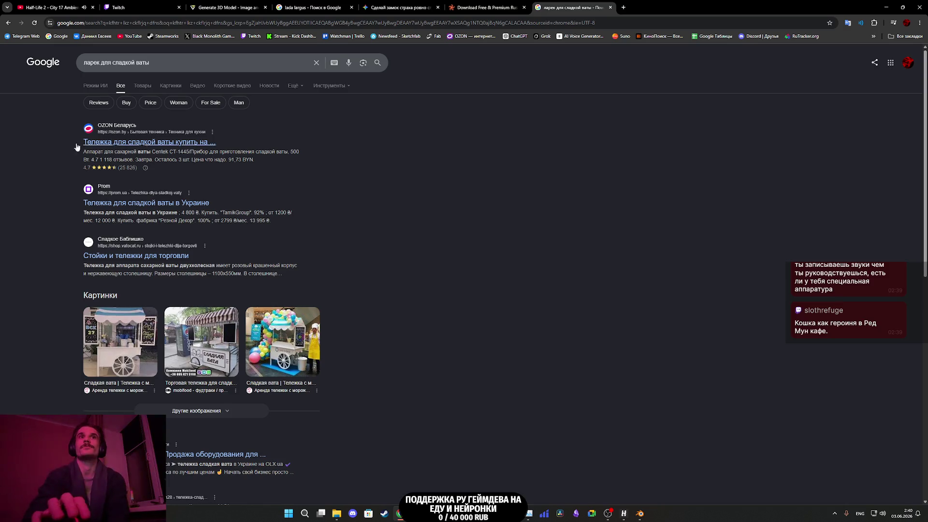
Step: Show cotton candy stall image results and preview the striped-awning Mobilfood cart (1800mm, 79 050 UAH)
click(142, 85)
click(172, 87)
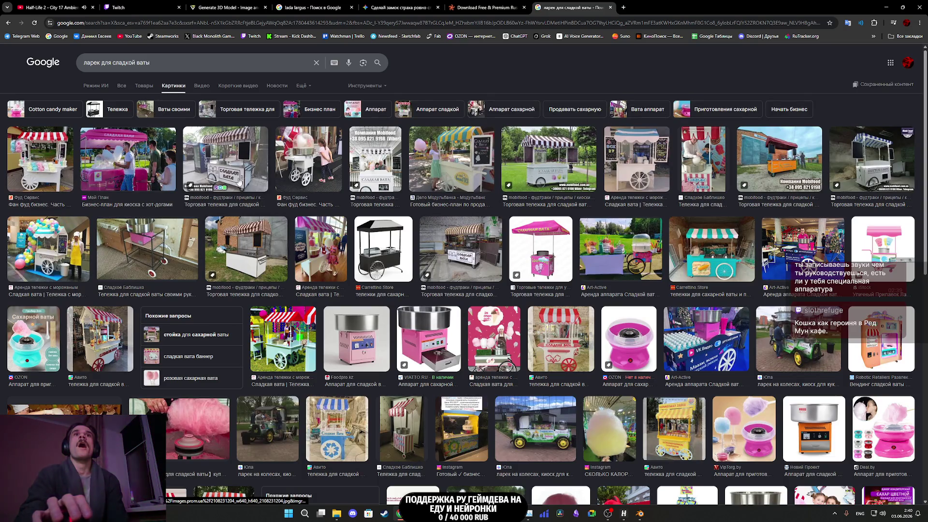
click(236, 169)
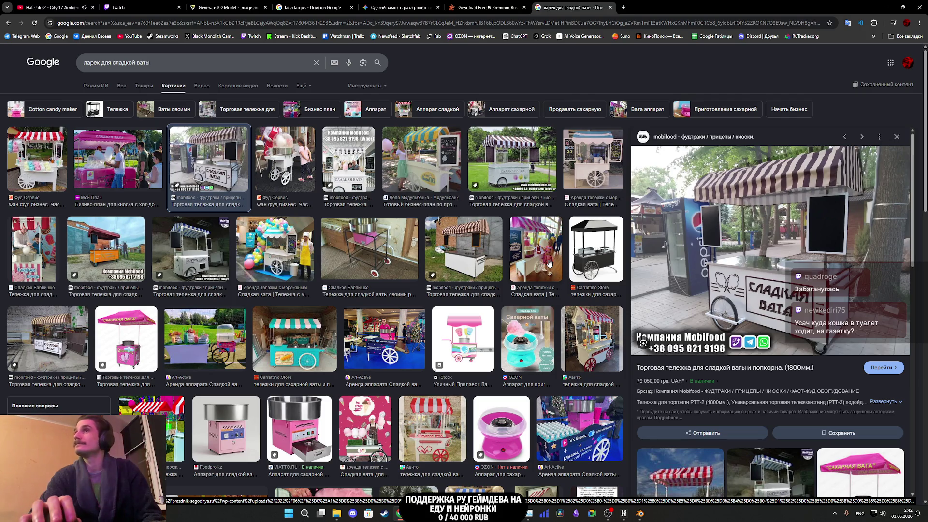
Step: Compare the CandyBar popcorn cart with the pink 'Сладкая вата' tent stall from Мой План, scrolling further down the results
click(506, 173)
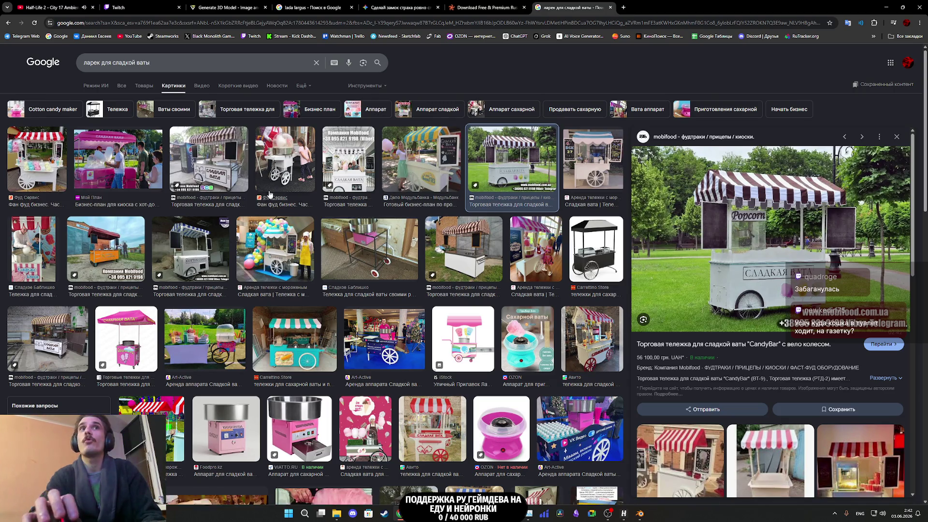
click(123, 164)
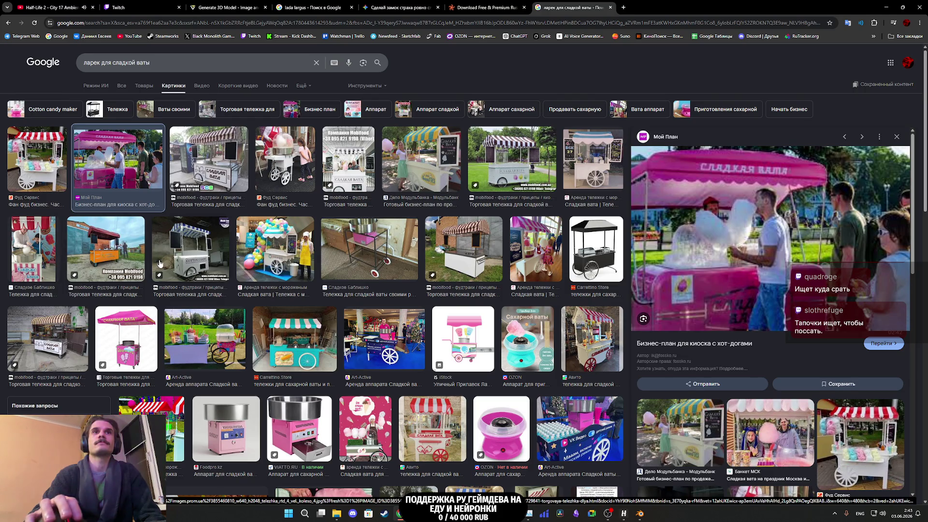
scroll(119, 264, down, 3)
scroll(162, 265, down, 4)
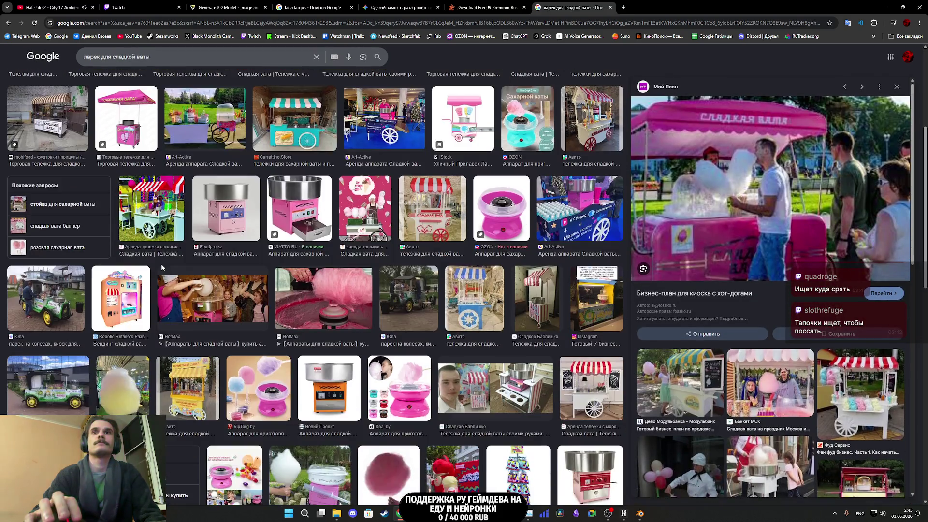
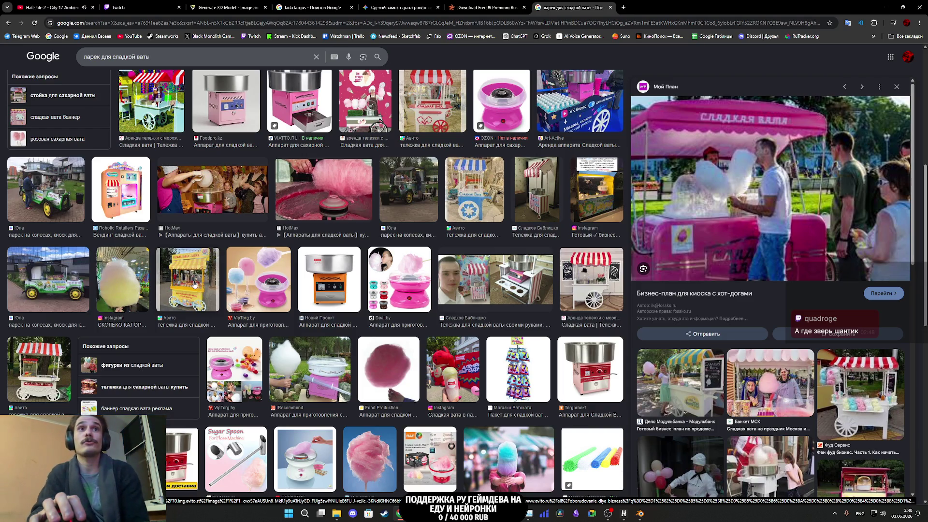
Step: Preview the yellow and white Avito cotton-candy carts, browse related images, then preview the yellow popcorn cart
click(188, 284)
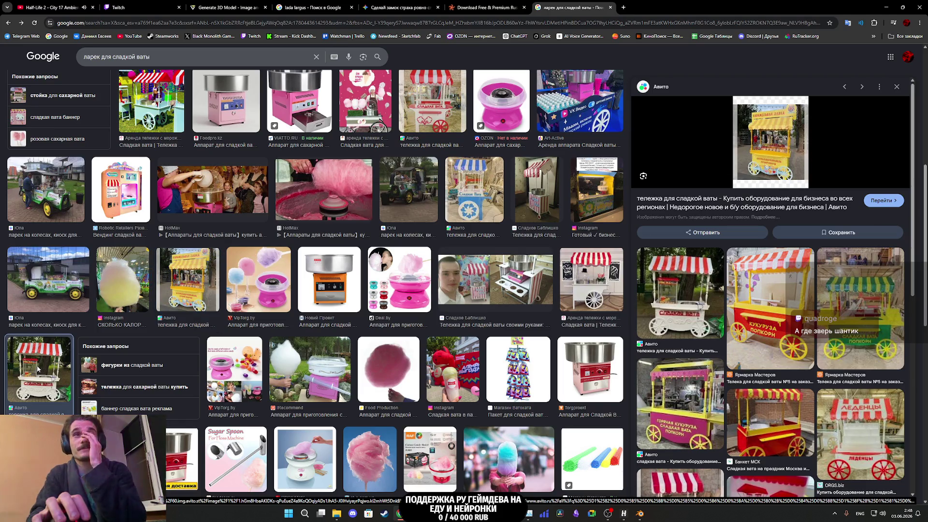
click(37, 370)
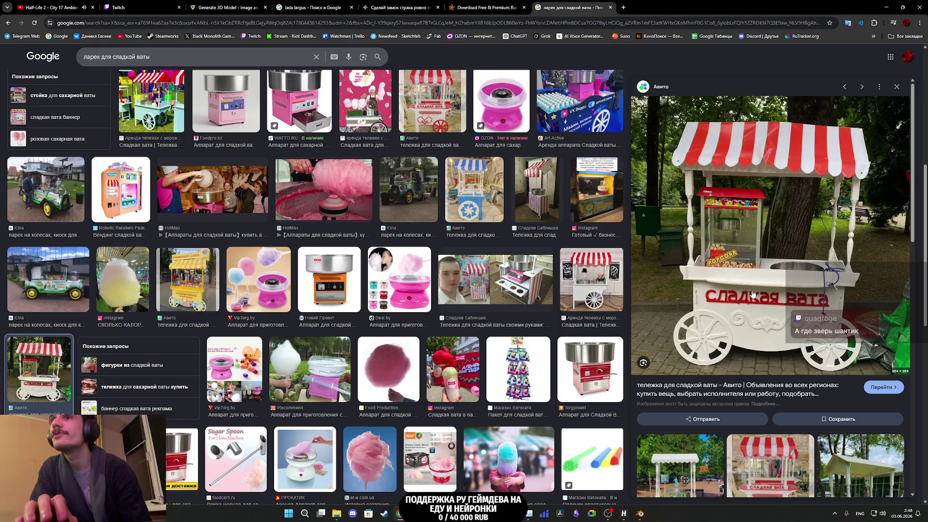
scroll(753, 293, down, 2)
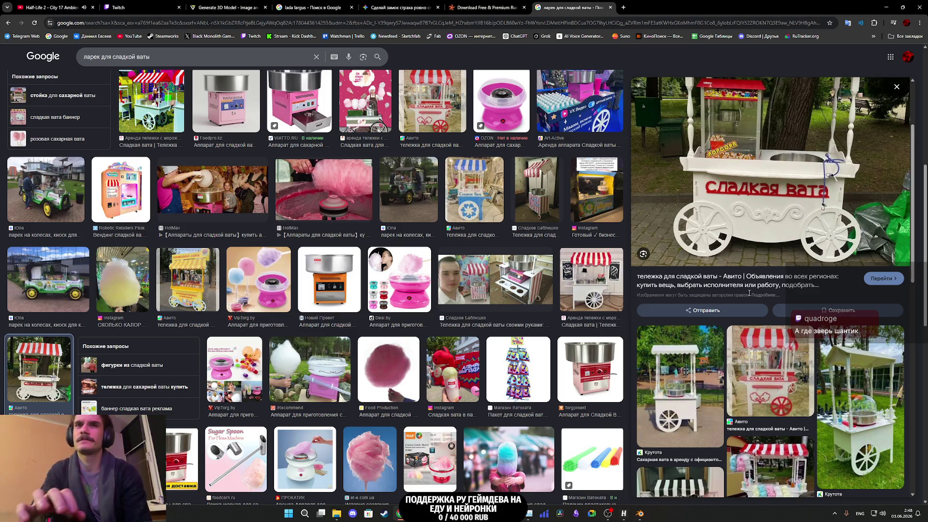
scroll(728, 302, down, 3)
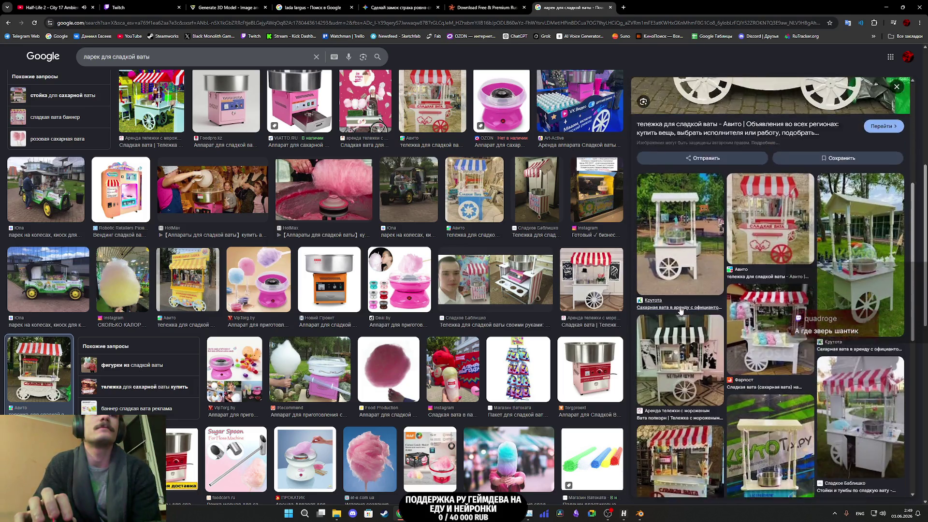
scroll(506, 330, down, 2)
scroll(506, 330, down, 5)
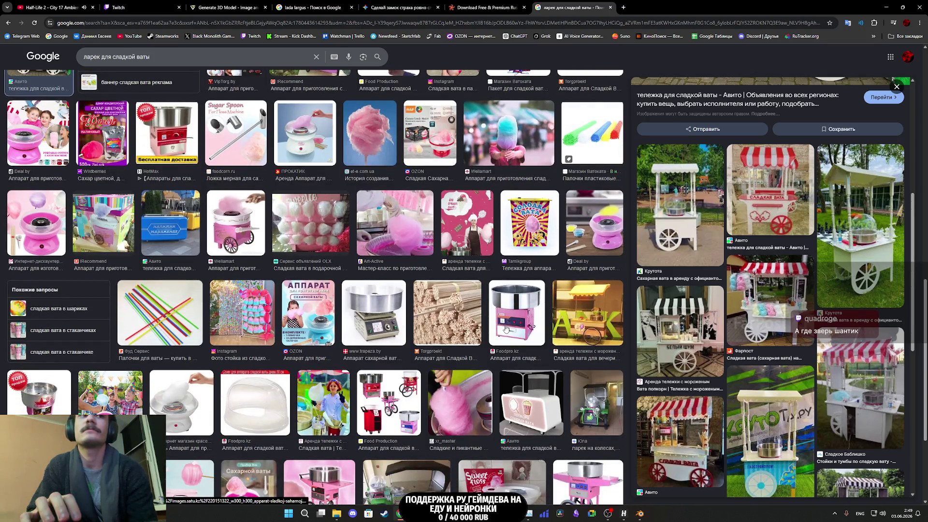
scroll(506, 330, down, 5)
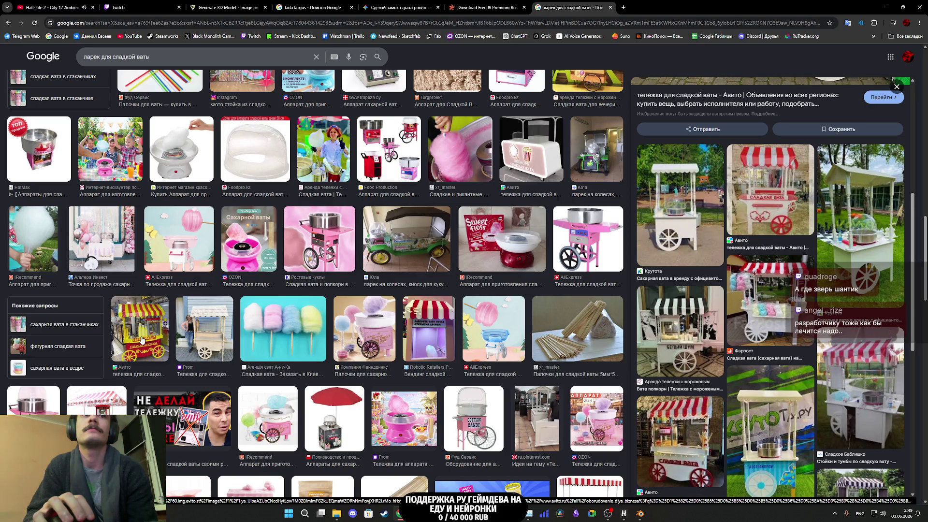
click(150, 350)
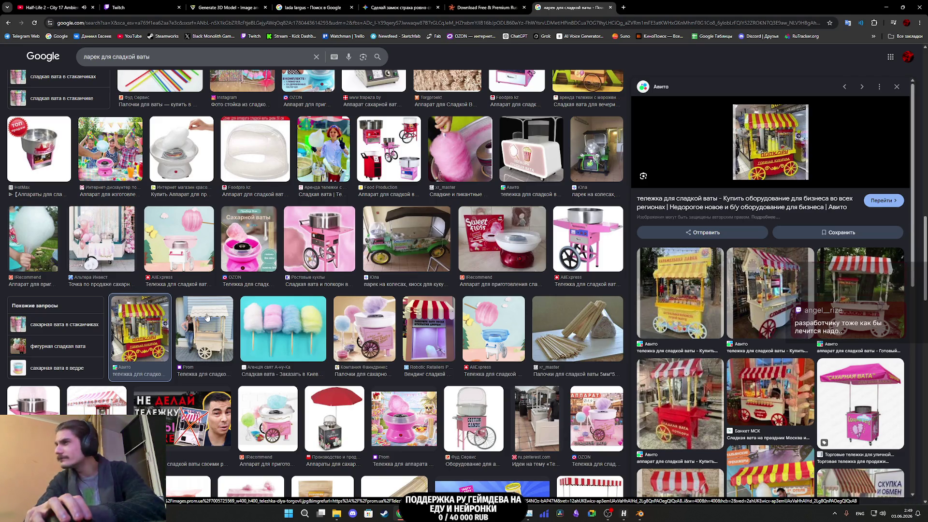
Step: Scroll through the Google Images results around the yellow popcorn cart preview
scroll(291, 319, down, 6)
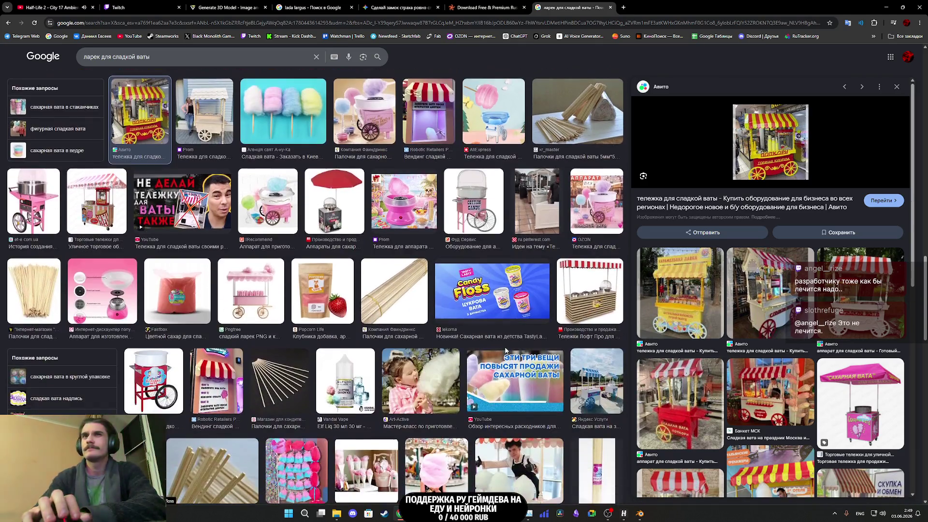
scroll(505, 351, down, 3)
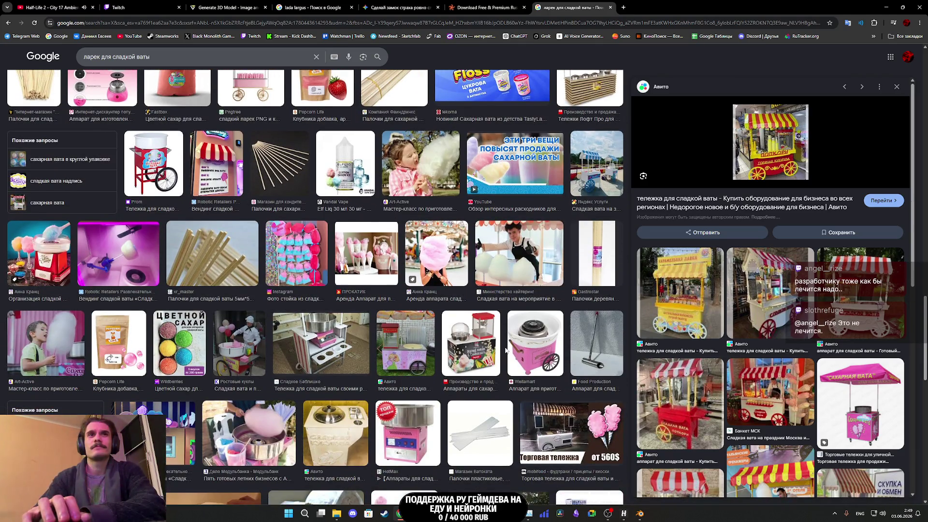
scroll(505, 349, down, 2)
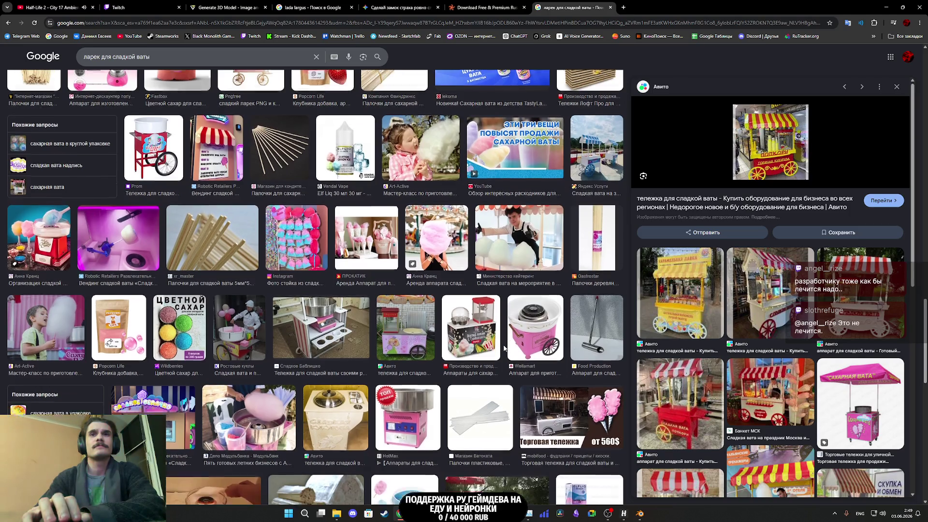
scroll(504, 349, down, 1)
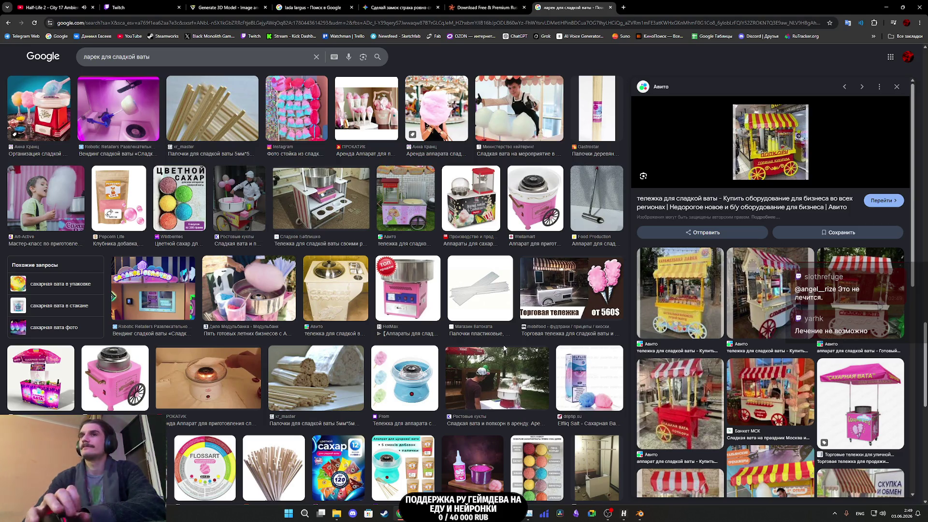
scroll(399, 330, down, 3)
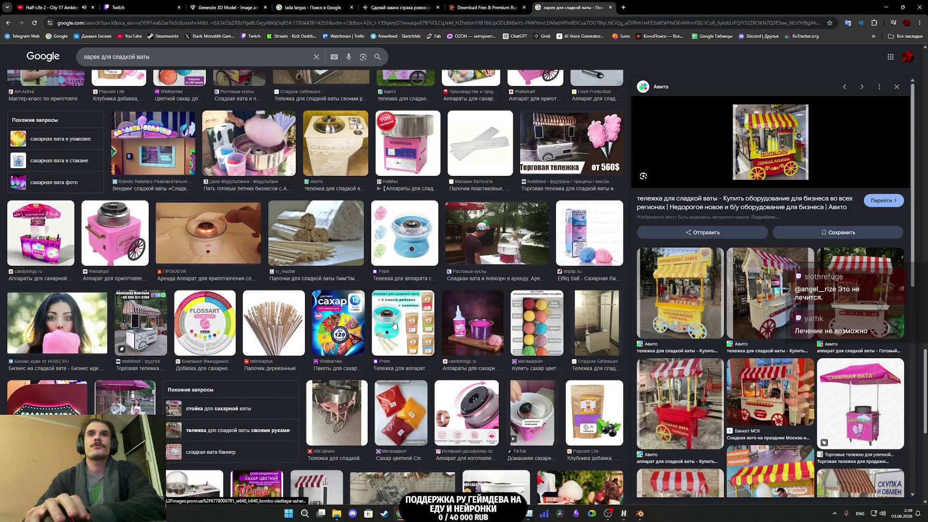
scroll(394, 324, down, 10)
scroll(394, 325, down, 8)
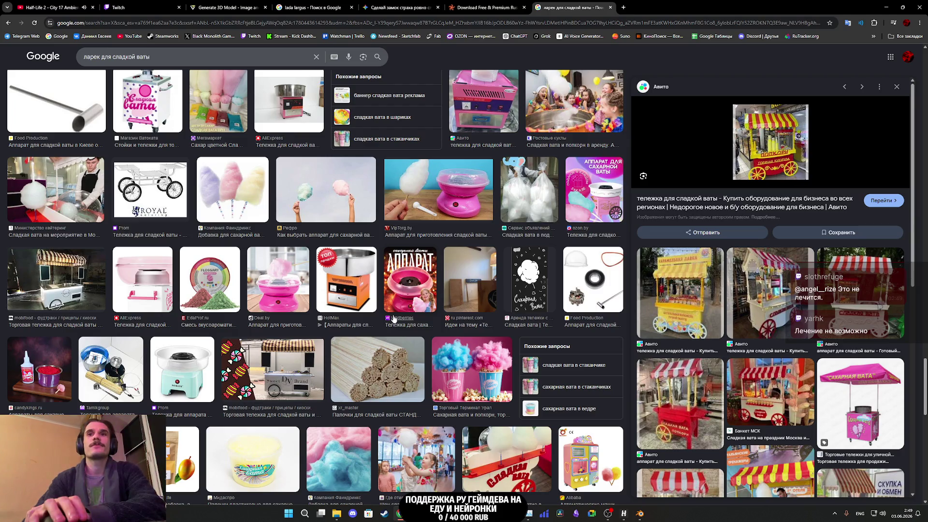
Step: Switch to TurboSquid's 'russian car' results capped at 6000 polygons
scroll(394, 318, down, 10)
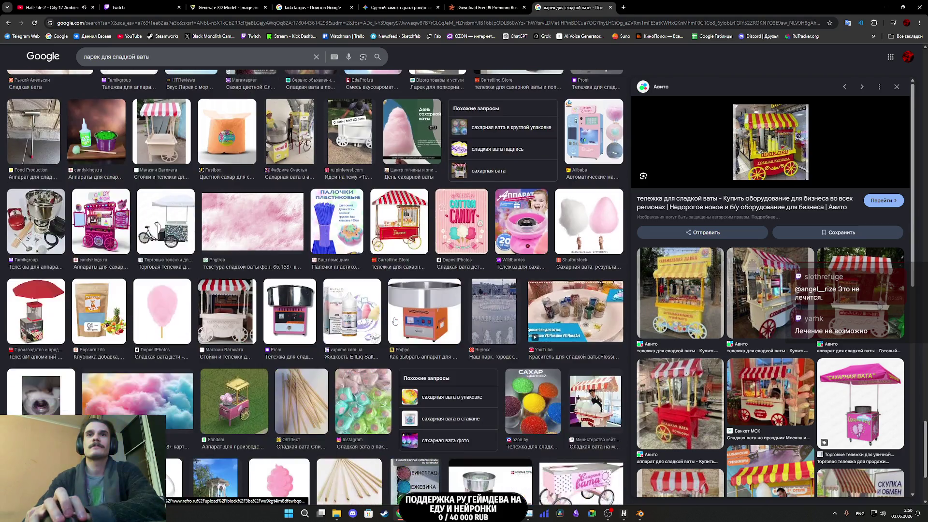
scroll(401, 321, up, 2)
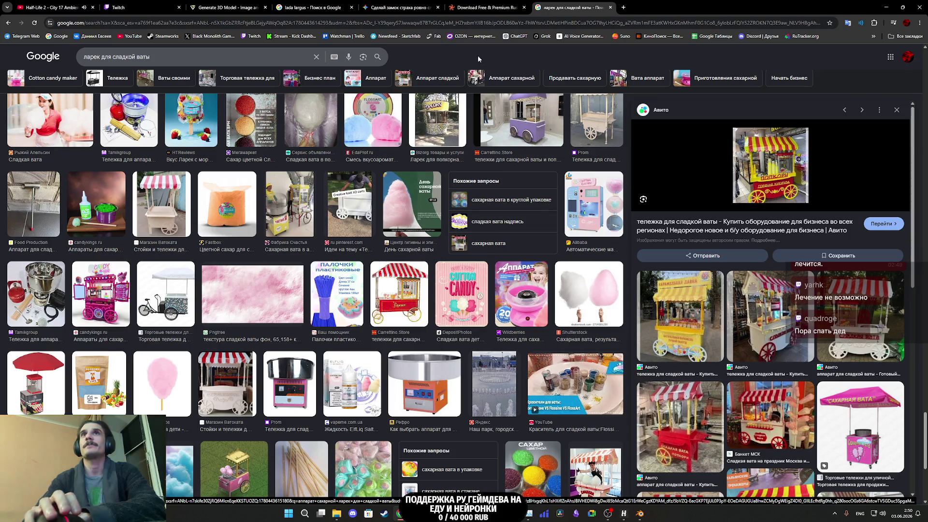
click(480, 6)
scroll(290, 203, down, 1)
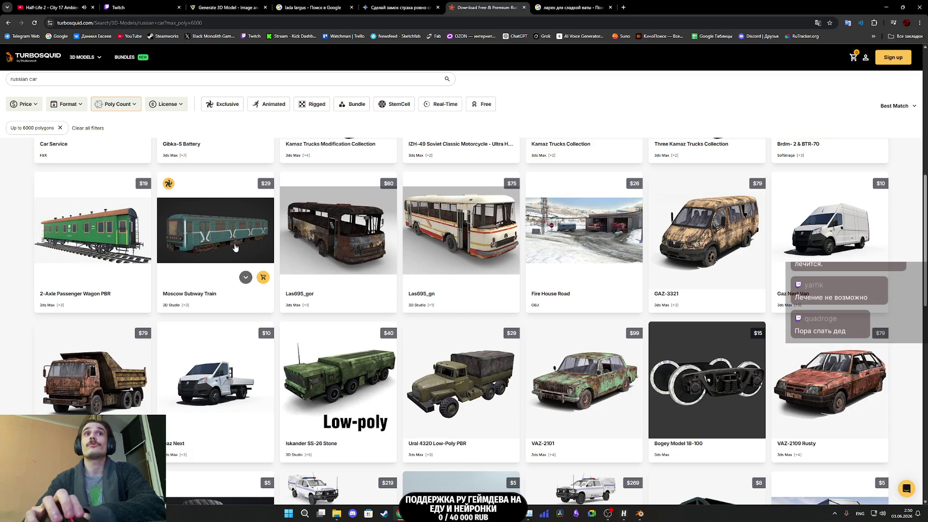
Step: Open the Gaz Next model and the 10 Lowpoly RUSSIA Car Collection in background tabs
scroll(235, 247, down, 3)
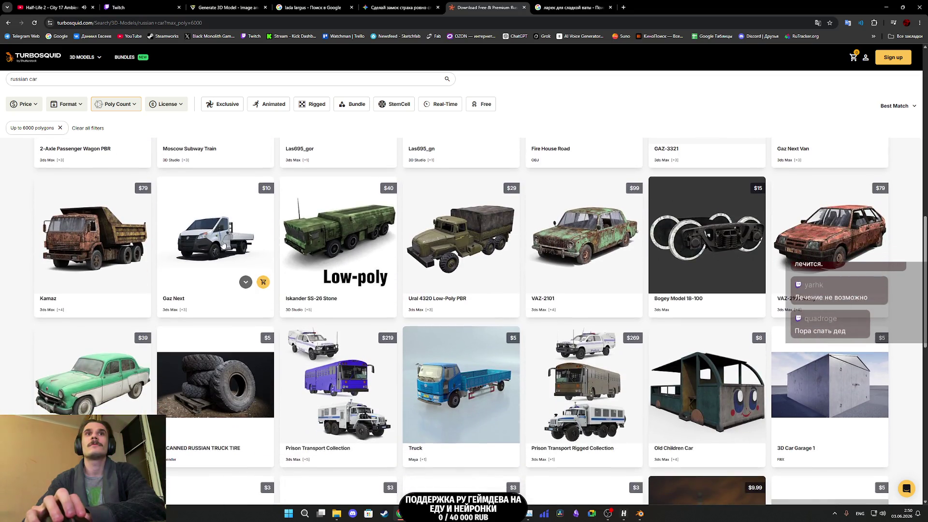
middle_click(224, 244)
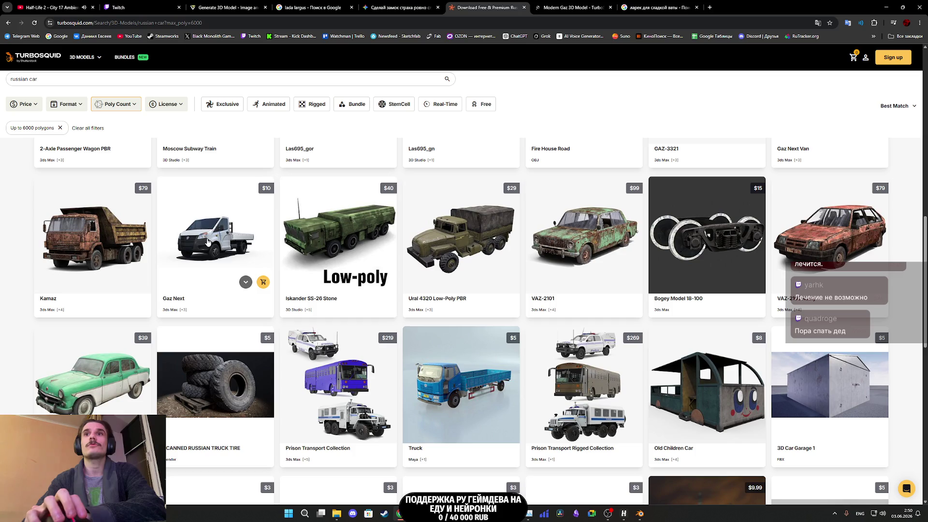
scroll(211, 239, down, 5)
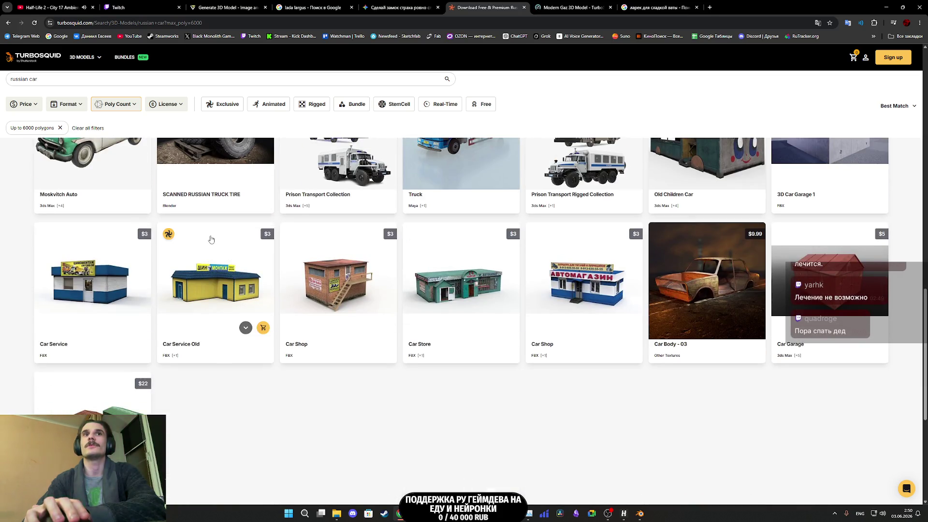
scroll(211, 239, down, 5)
scroll(209, 237, up, 1)
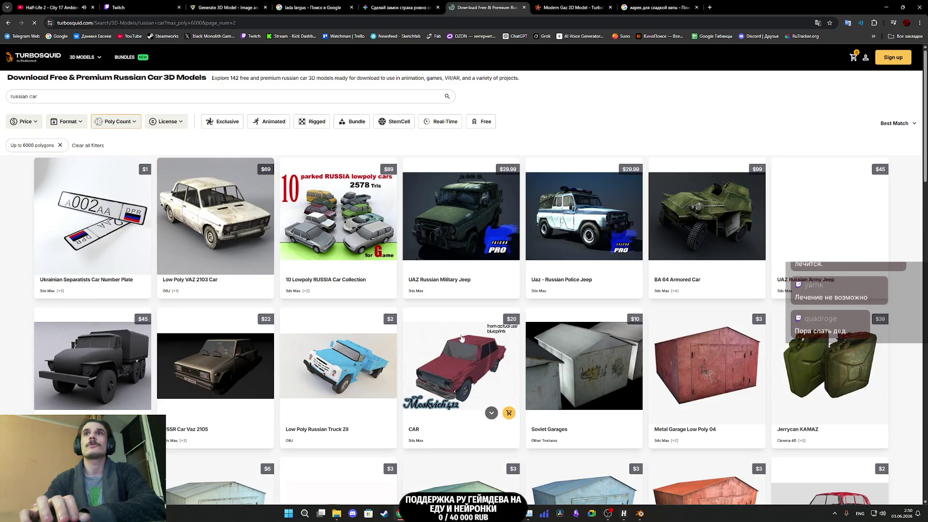
middle_click(341, 215)
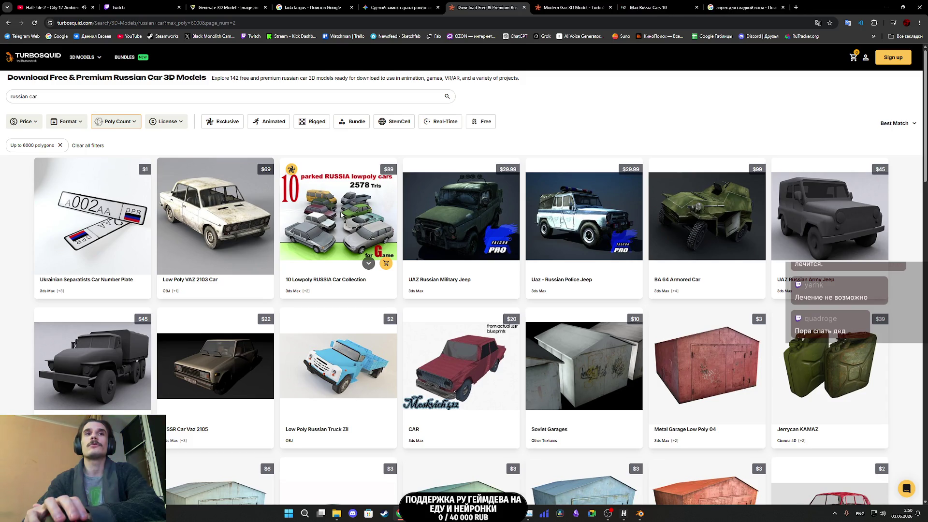
Step: Scroll through results pages 2 and 3 of 142 models, then bring up the Gaz Next page
scroll(342, 215, down, 2)
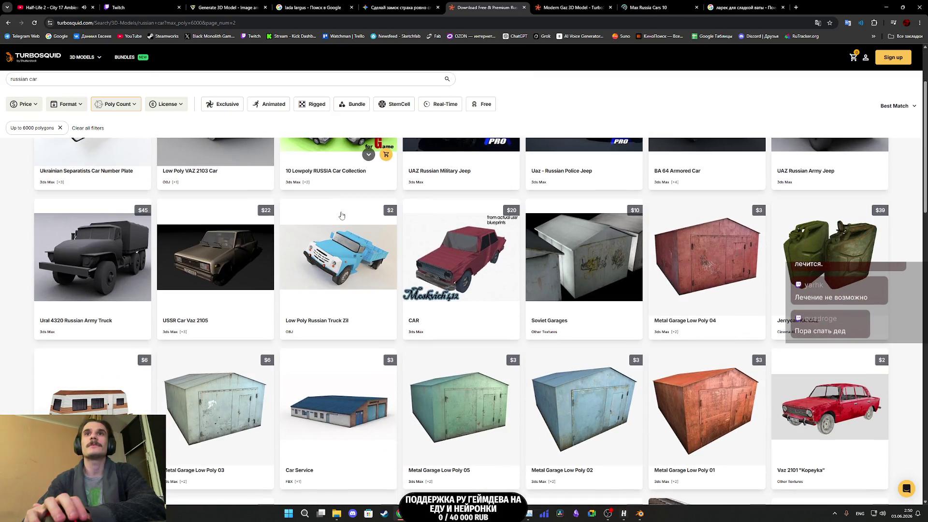
scroll(341, 215, up, 2)
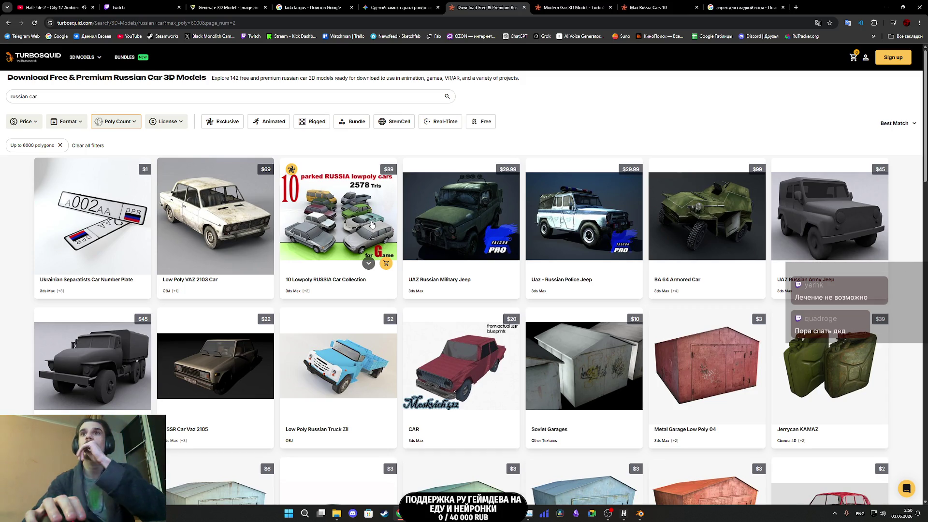
scroll(372, 224, down, 9)
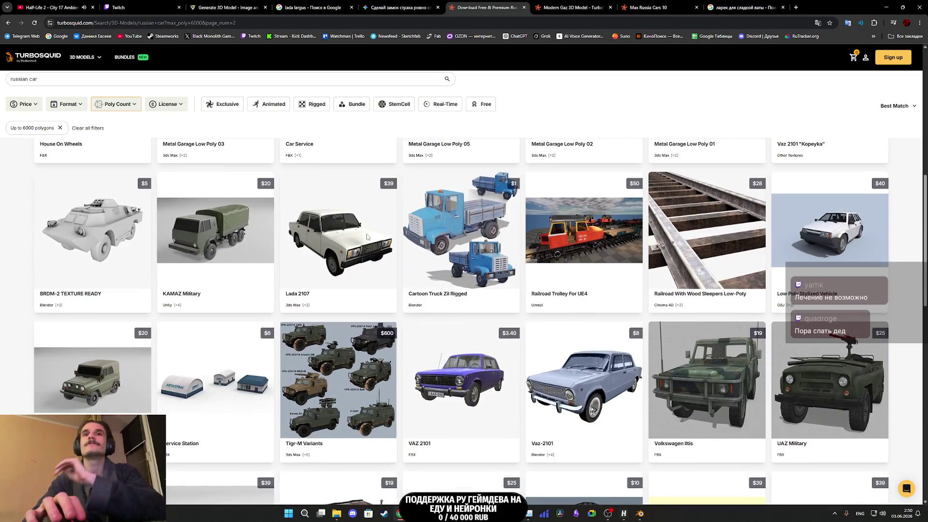
scroll(367, 236, down, 5)
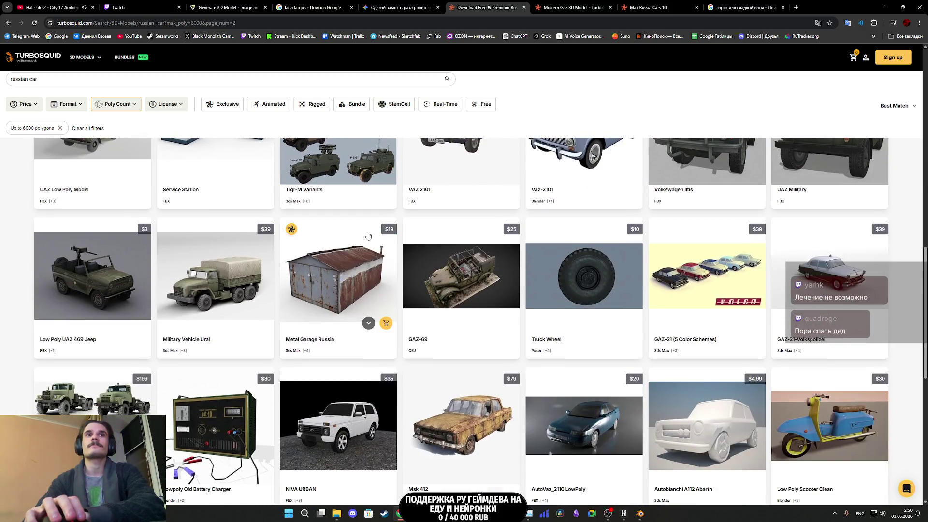
scroll(367, 236, down, 5)
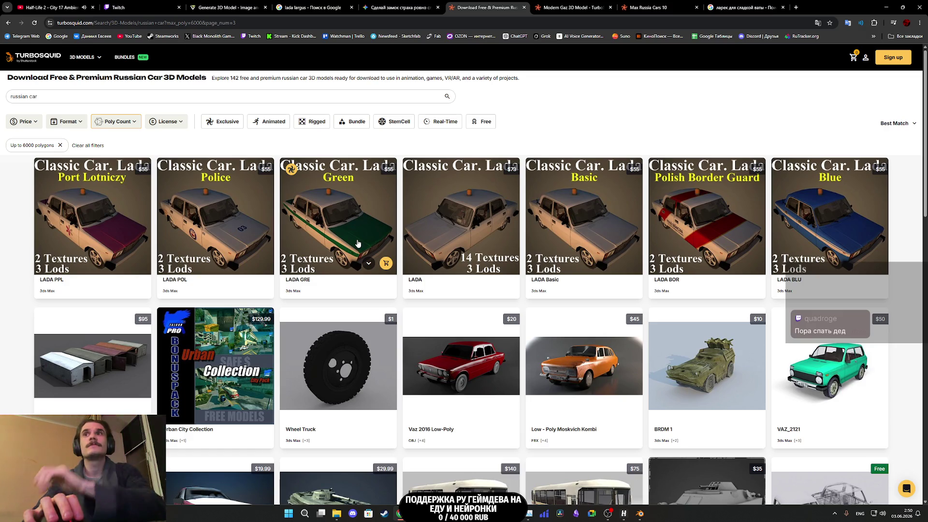
scroll(358, 243, down, 9)
scroll(367, 257, down, 7)
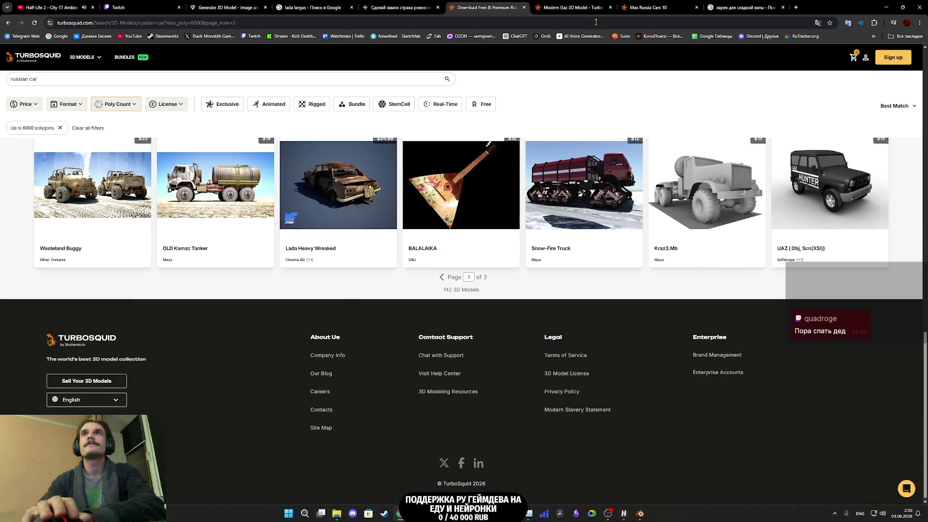
click(561, 6)
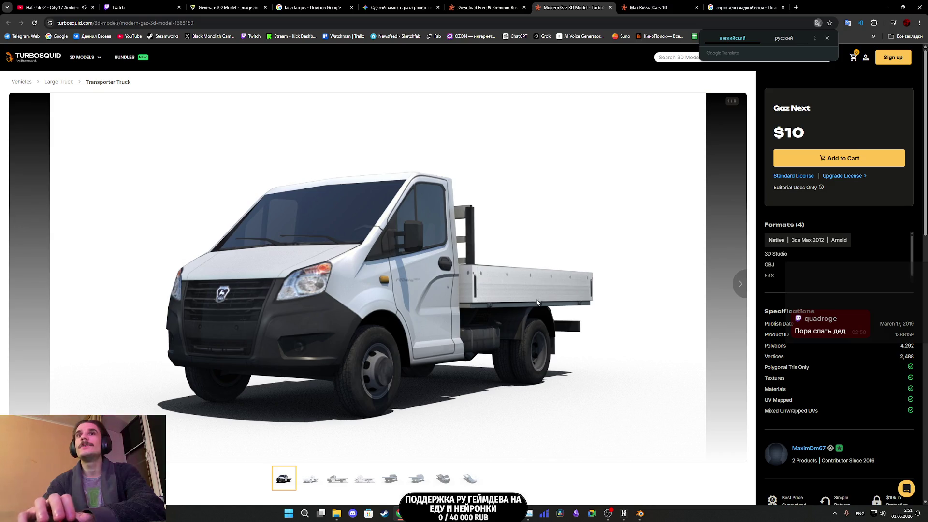
Step: Step through all eight Gaz Next preview images: wireframe, textured side, rear and front views
click(740, 285)
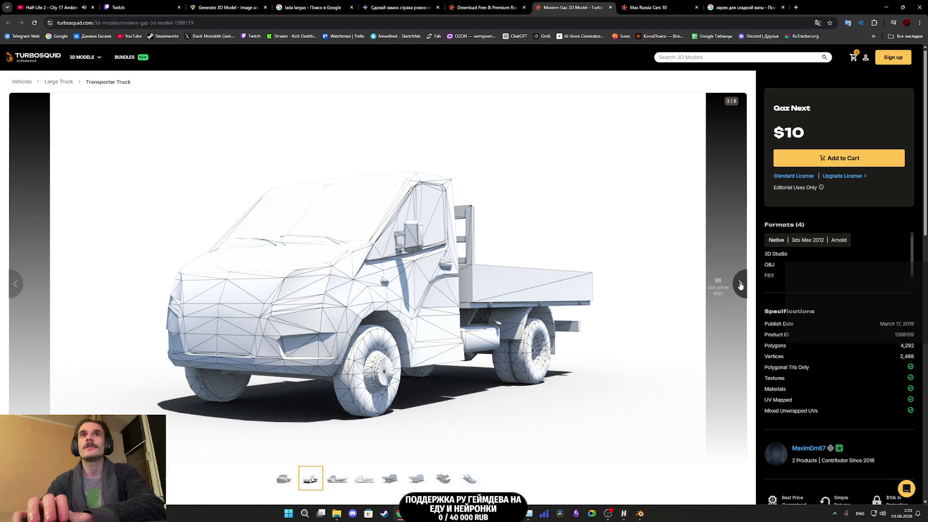
click(740, 285)
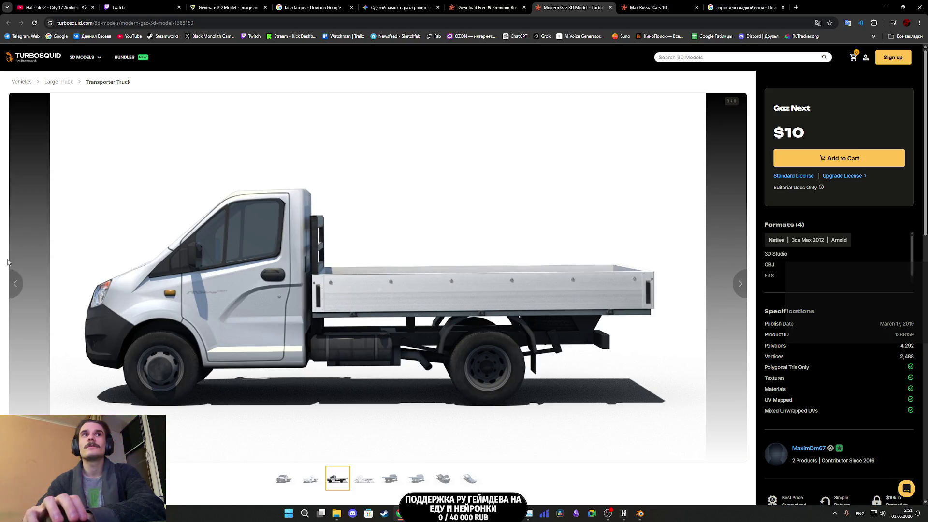
click(28, 285)
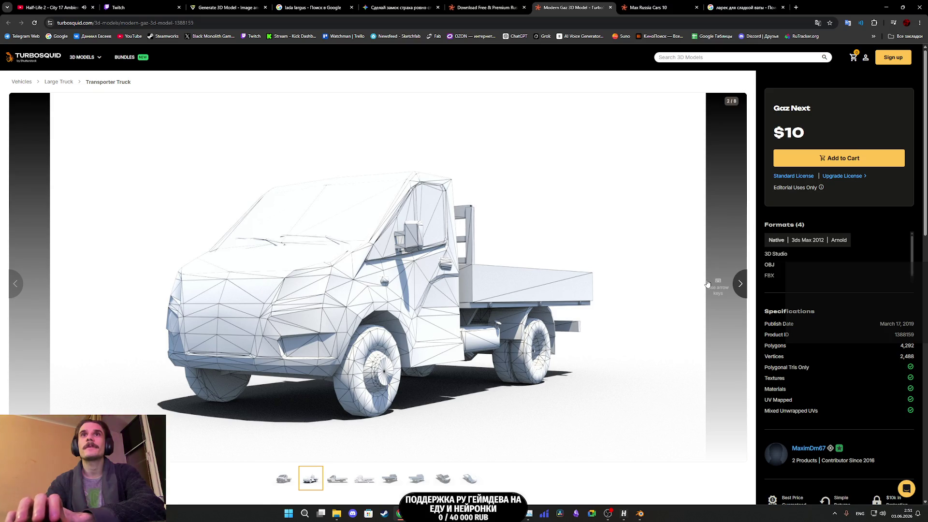
click(740, 286)
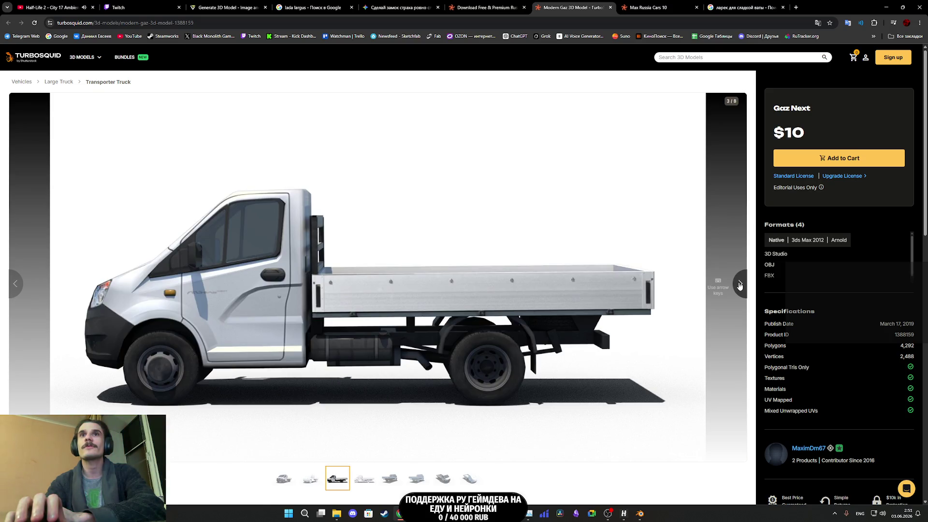
click(740, 286)
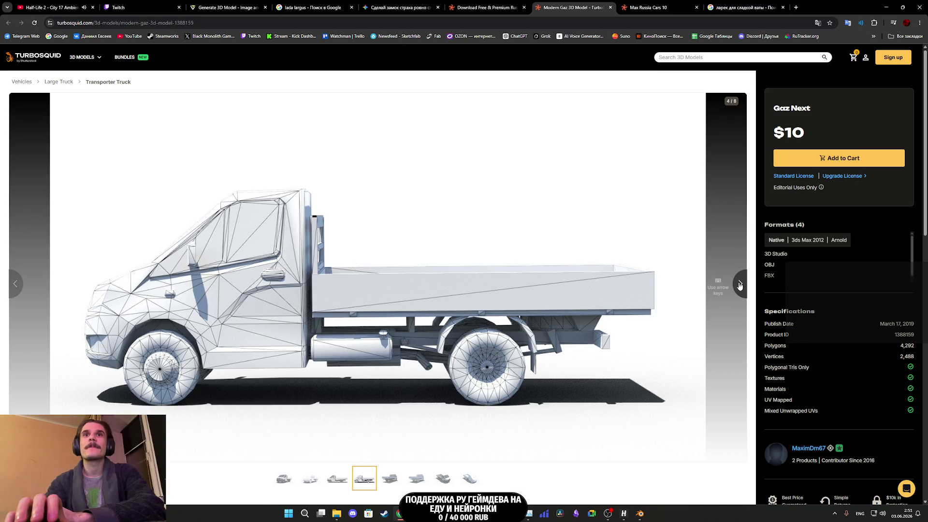
click(740, 285)
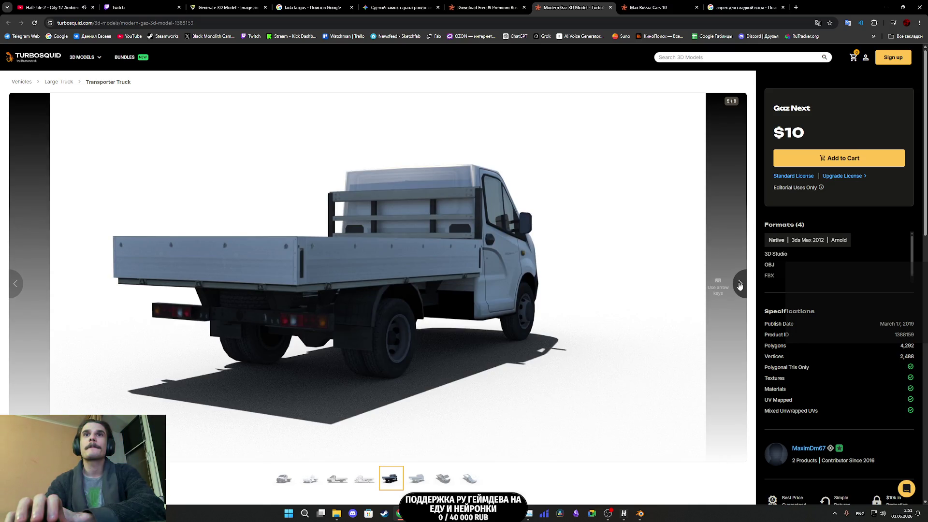
click(740, 285)
click(741, 285)
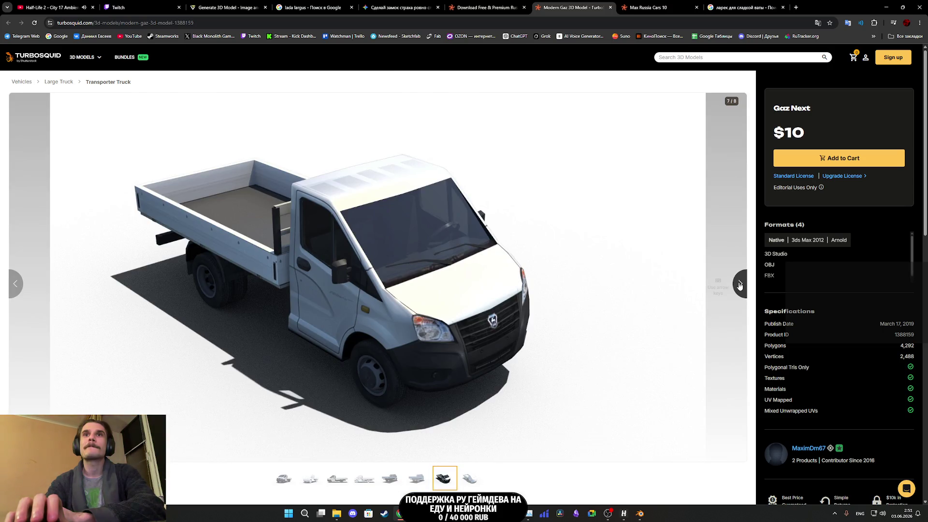
click(740, 285)
click(741, 285)
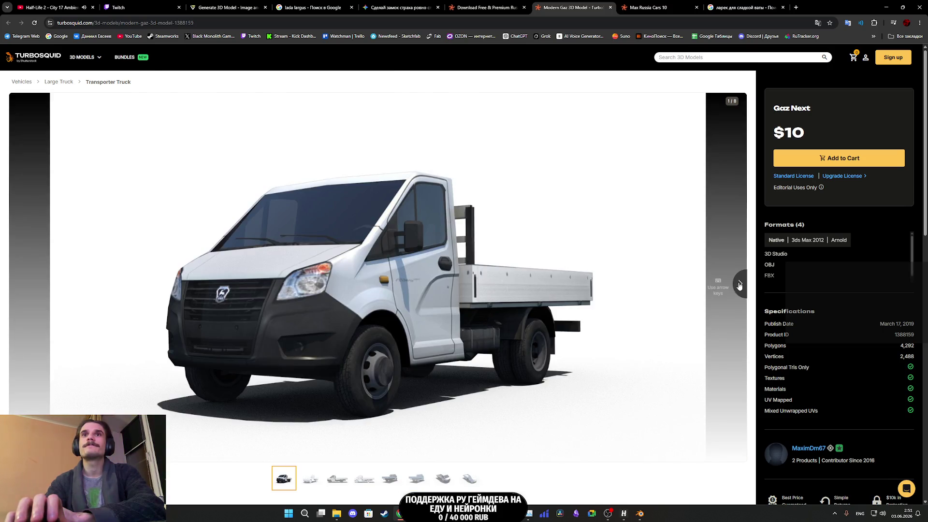
Step: Check the $10 Gaz Next details (4,292 polygons, 2,488 vertices) and close its tab
scroll(720, 320, down, 8)
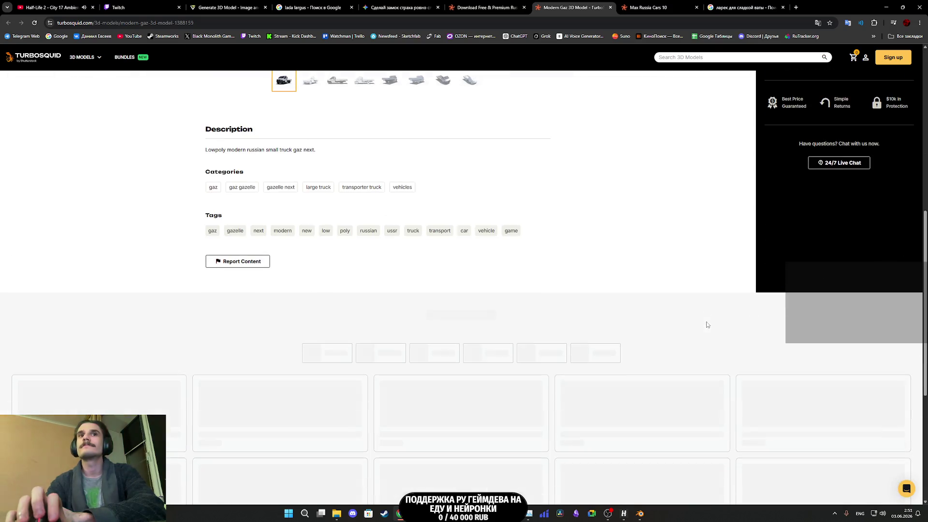
scroll(540, 128, up, 8)
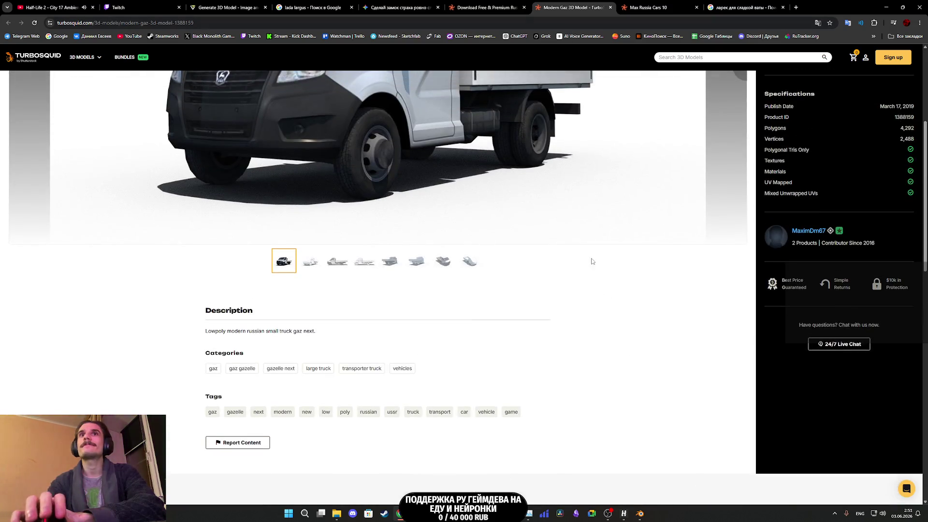
middle_click(566, 6)
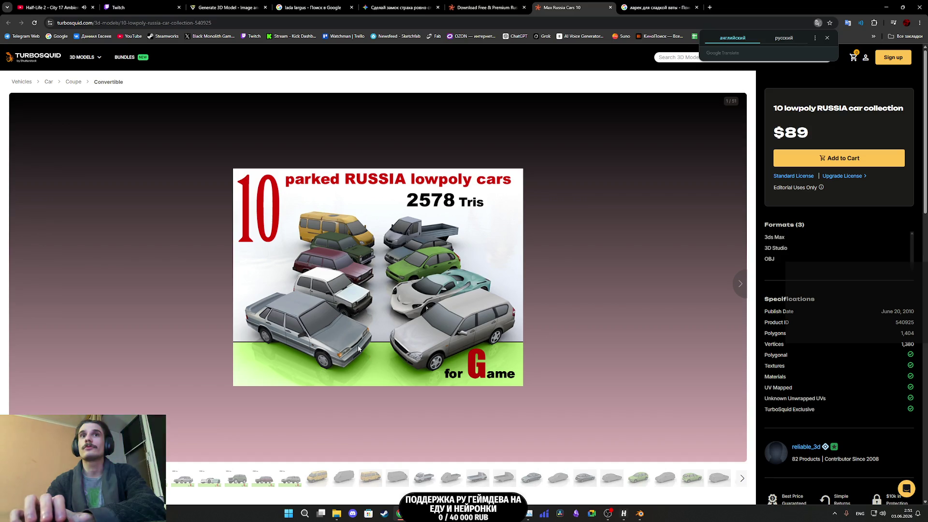
Step: Flip through the first images of the 10 Lowpoly RUSSIA collection, including the grey hatchback
scroll(193, 429, down, 1)
scroll(193, 429, down, 2)
key(Right)
scroll(384, 294, up, 2)
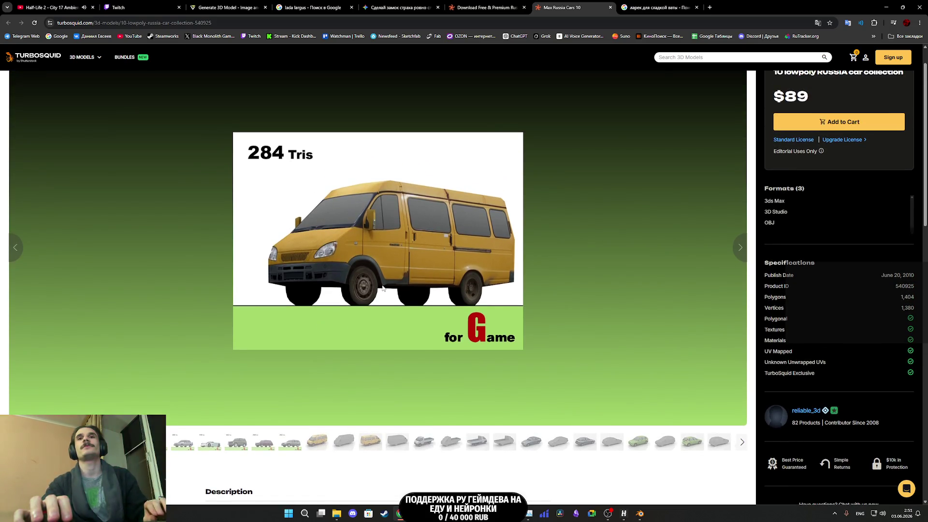
key(Right)
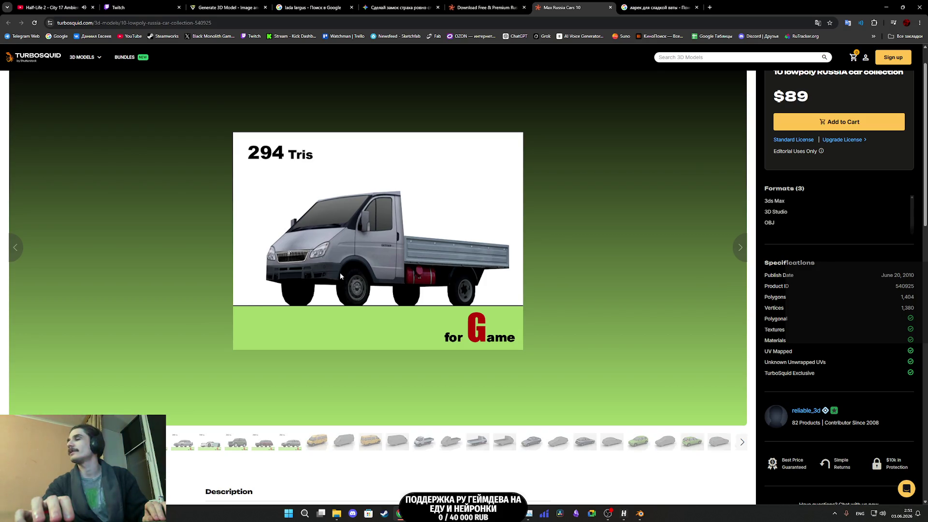
key(Right)
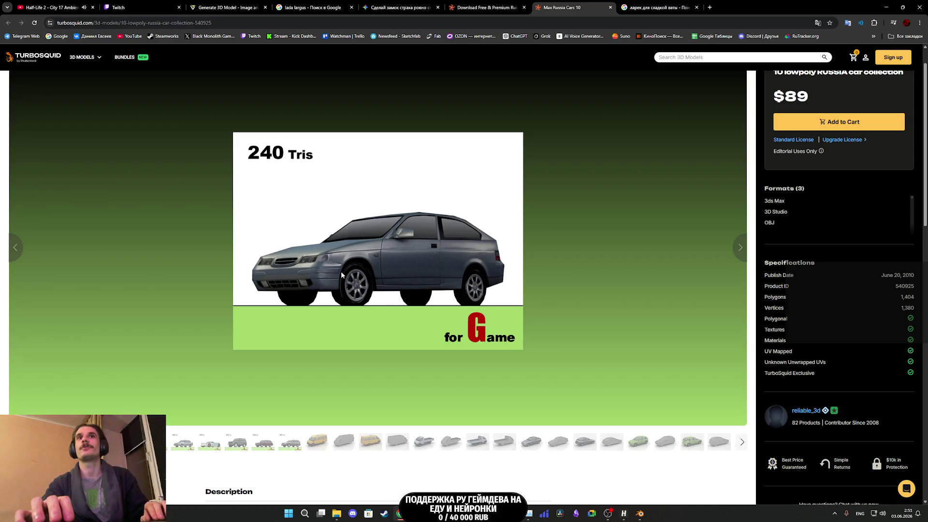
key(Right)
key(Right)
key(Right)
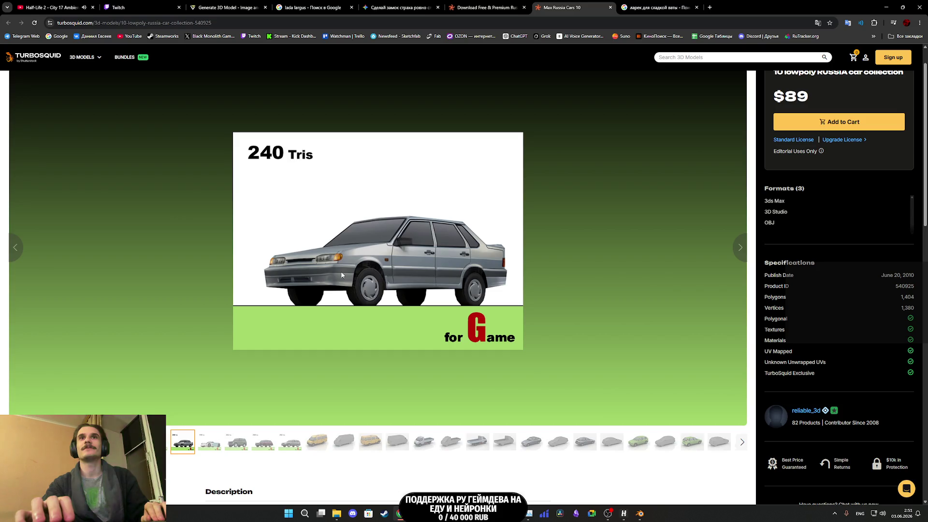
key(Right)
Step: Browse the van and flatbed truck views, then close the $89 collection page
key(Right)
key(Right)
key(Right)
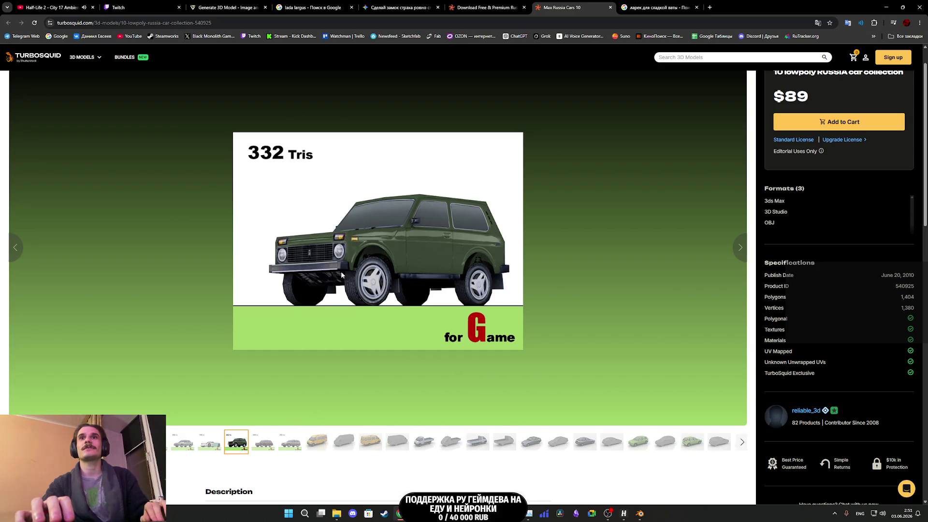
key(Right)
key(Right)
key(Right)
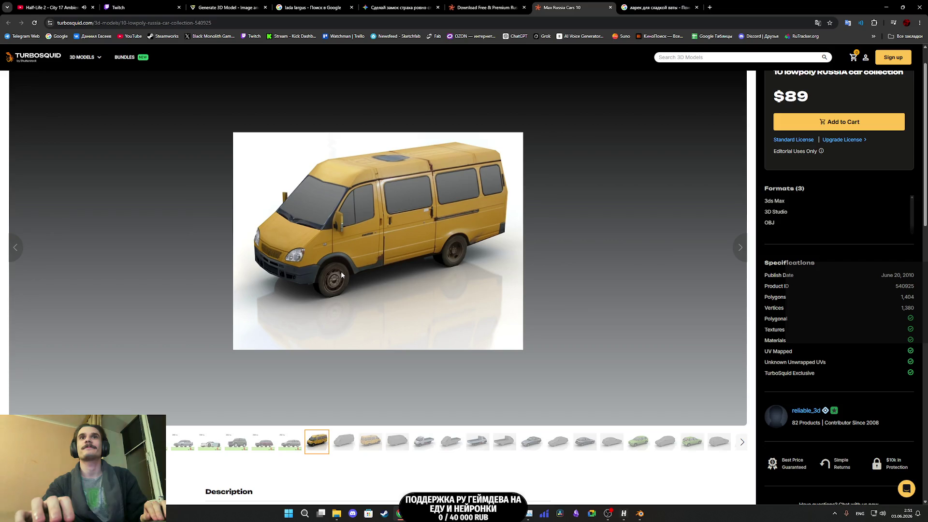
key(Left)
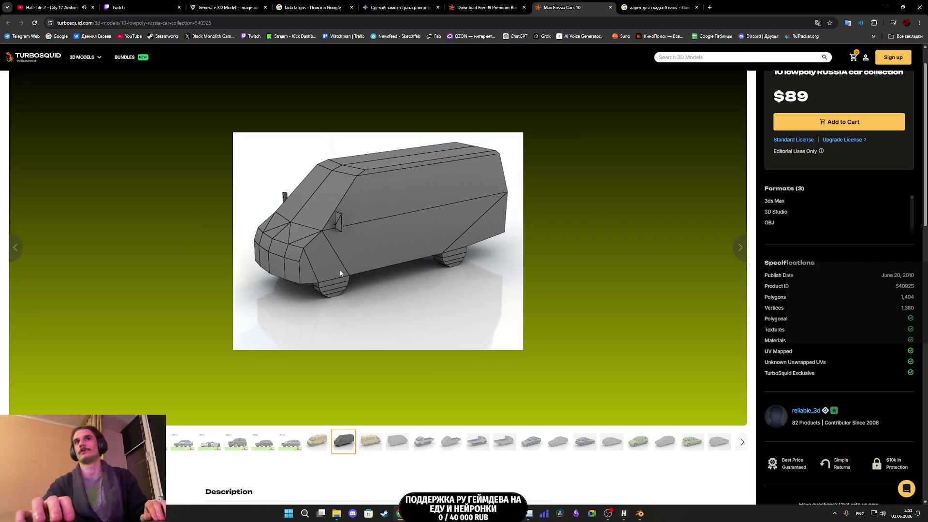
key(Right)
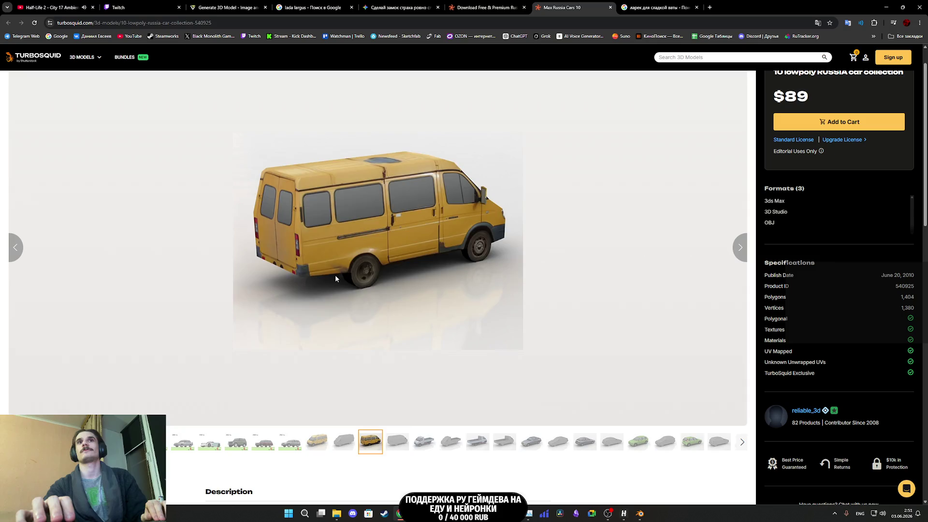
key(Right)
key(Right)
key(Right)
key(Right)
key(Right)
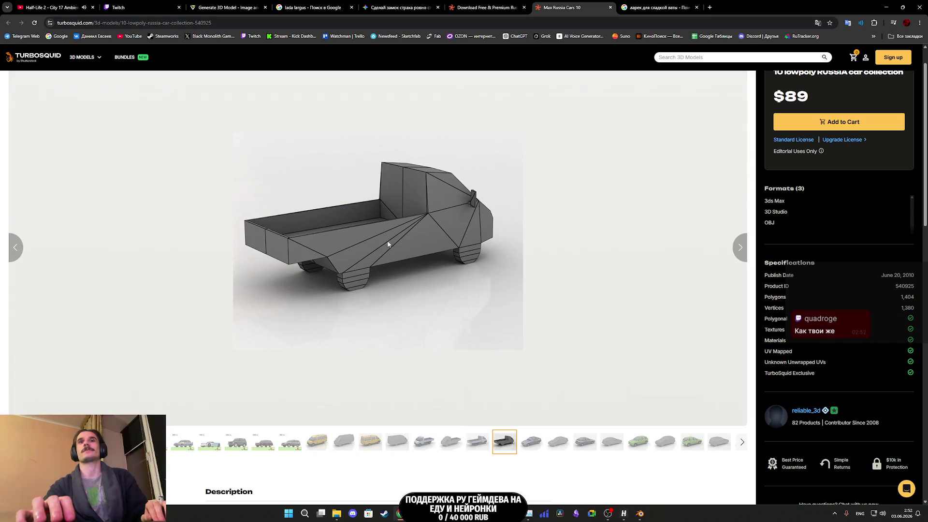
middle_click(583, 6)
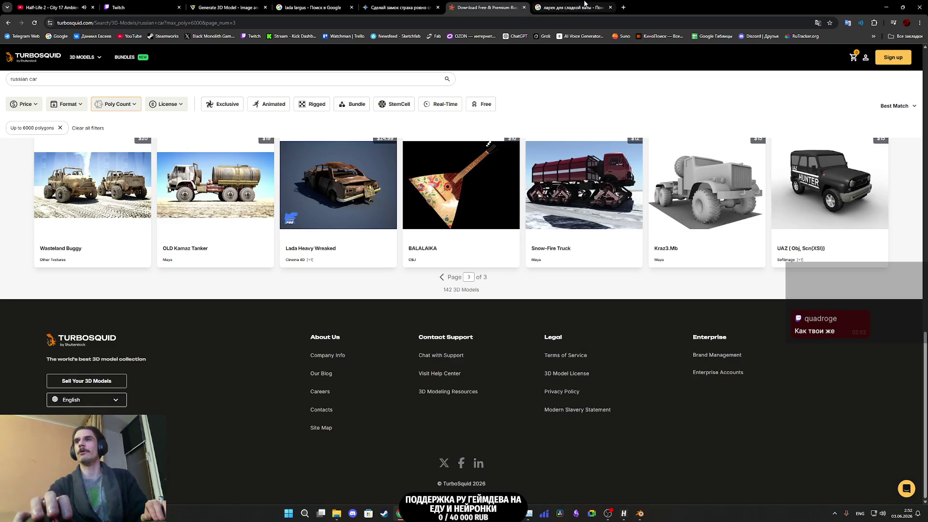
Step: Close the TurboSquid, cotton-candy image search, Gemini and lada largus tabs, then open the Twitch stream manager
scroll(549, 120, up, 10)
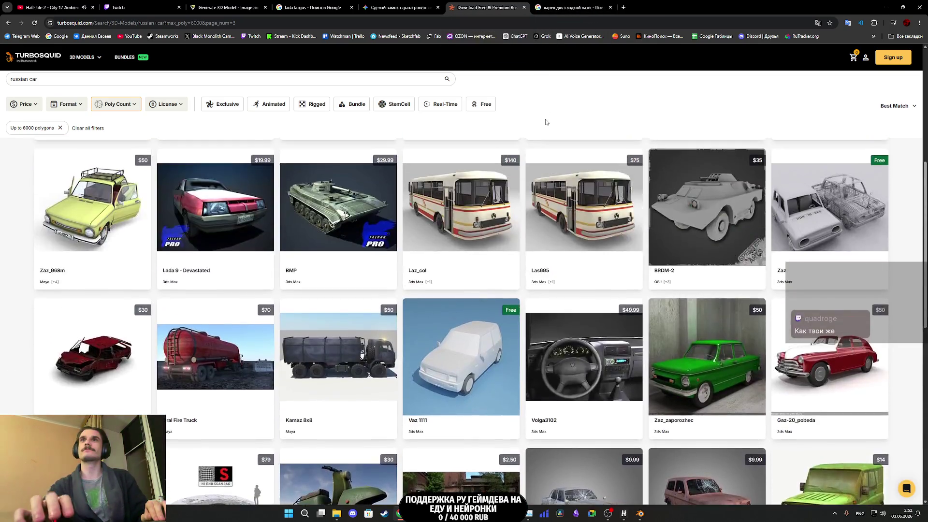
scroll(537, 102, up, 2)
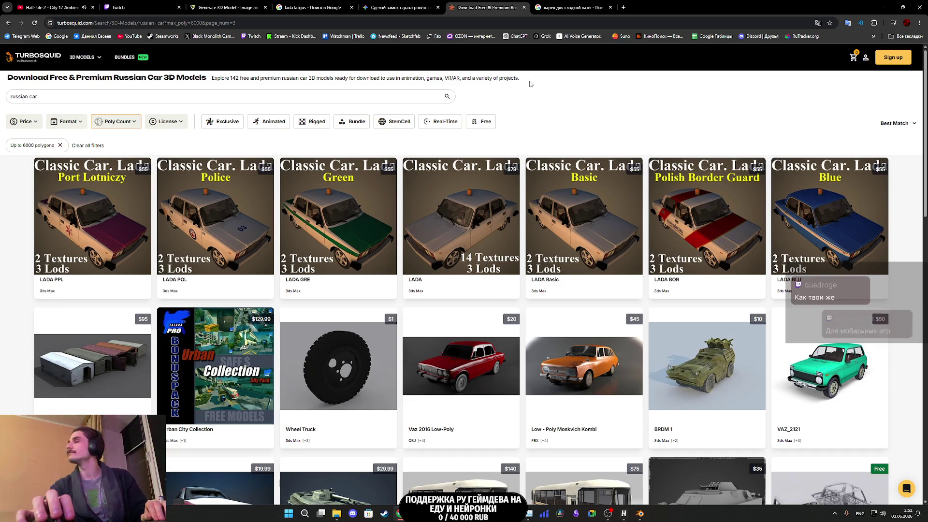
middle_click(492, 4)
middle_click(492, 4)
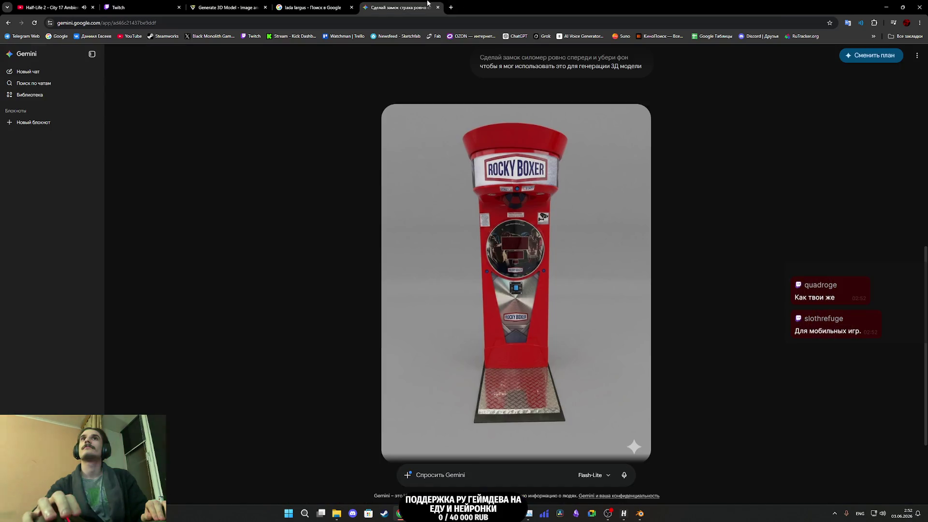
middle_click(406, 4)
middle_click(312, 4)
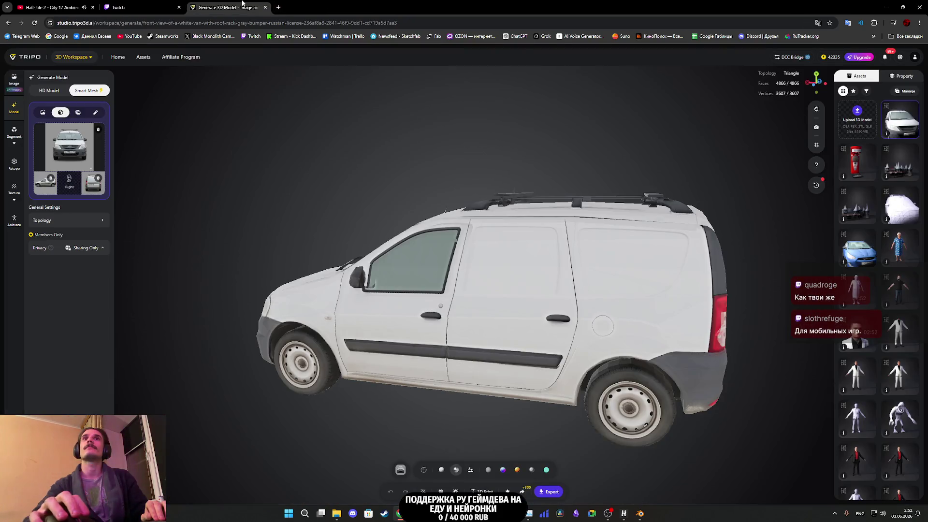
click(138, 3)
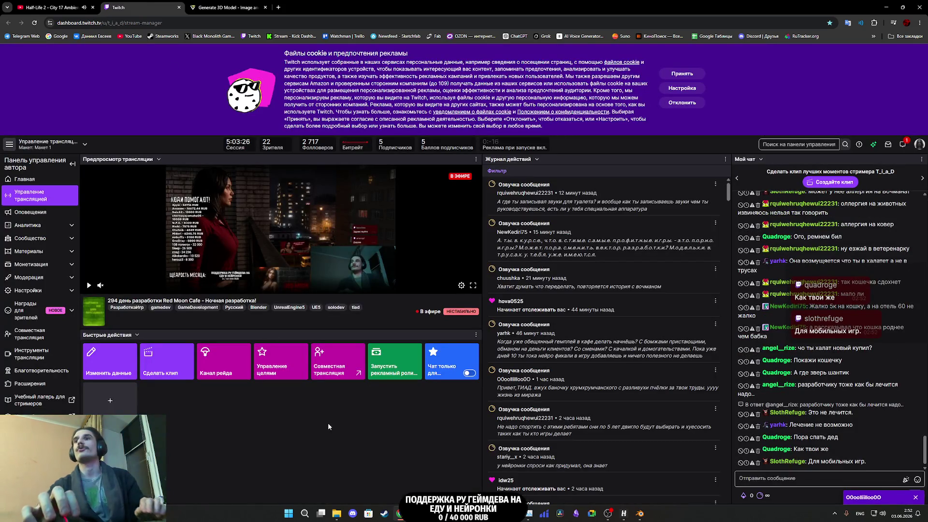